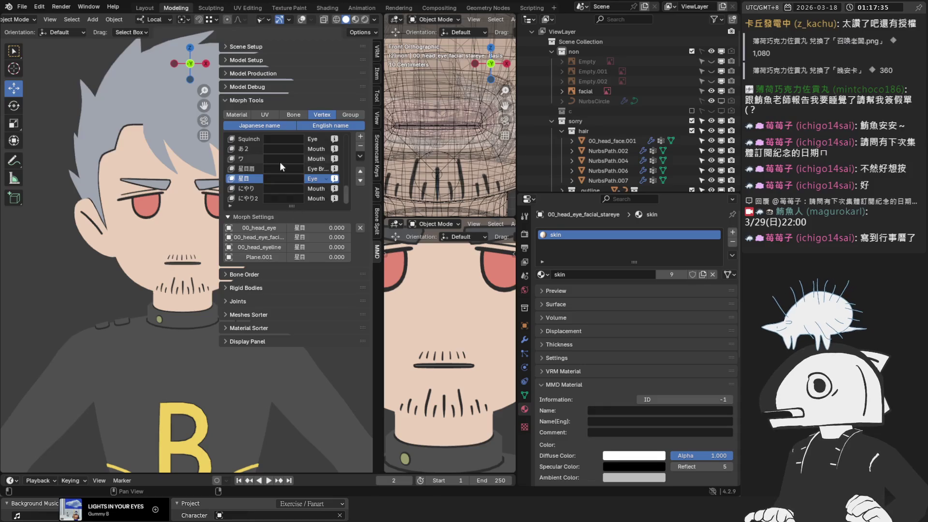
Save the file, select the 'facial' reference empty and show the viewport overlays
{"action": "key", "text": "ctrl+s"}
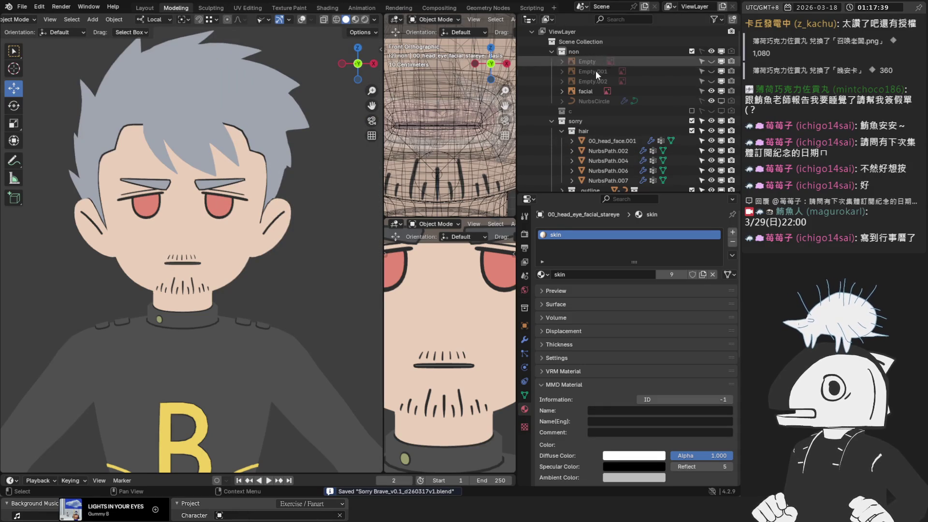
{"action": "left_click", "coordinate": [573, 93]}
{"action": "left_click", "coordinate": [302, 19]}
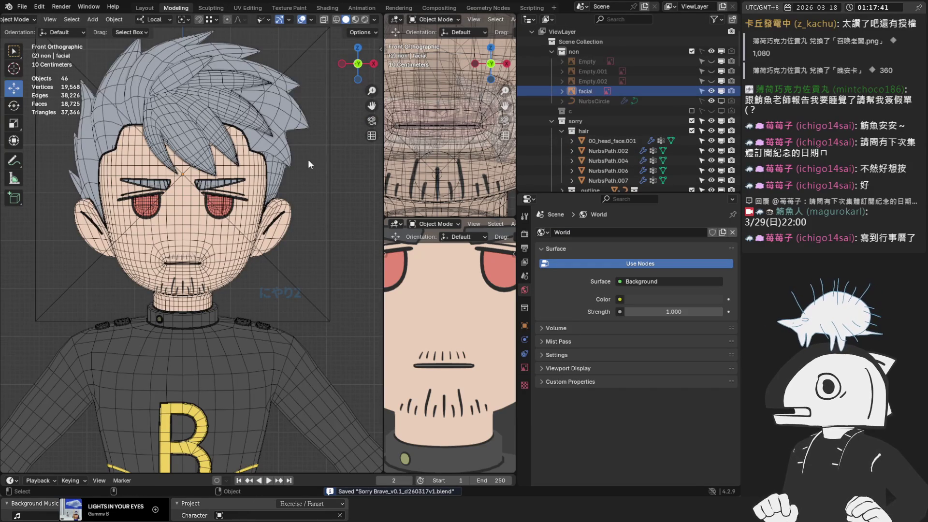
Point the facial empty's reference image to the v1_18 にっこり picture, then select the head mesh
{"action": "left_click", "coordinate": [524, 368]}
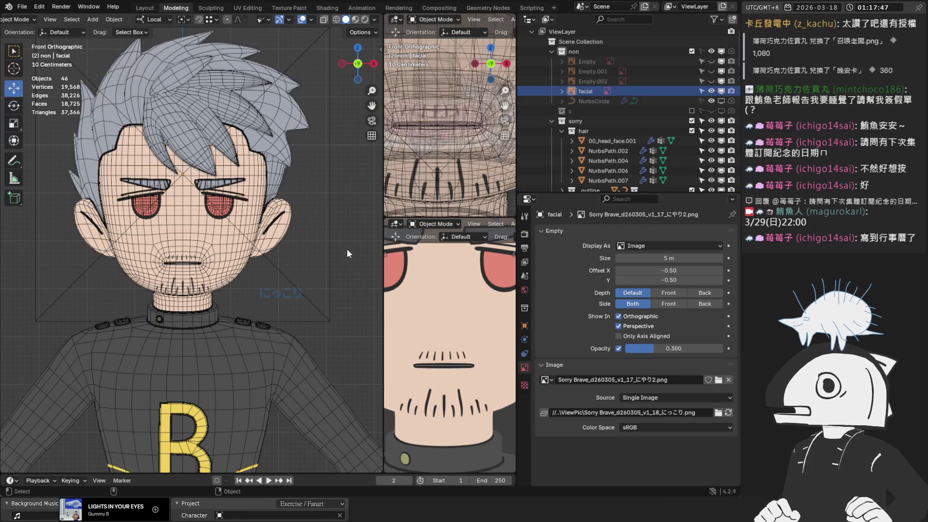
{"action": "scroll", "coordinate": [225, 258], "scroll_direction": "up", "scroll_amount": 4}
{"action": "scroll", "coordinate": [224, 249], "scroll_direction": "up", "scroll_amount": 1}
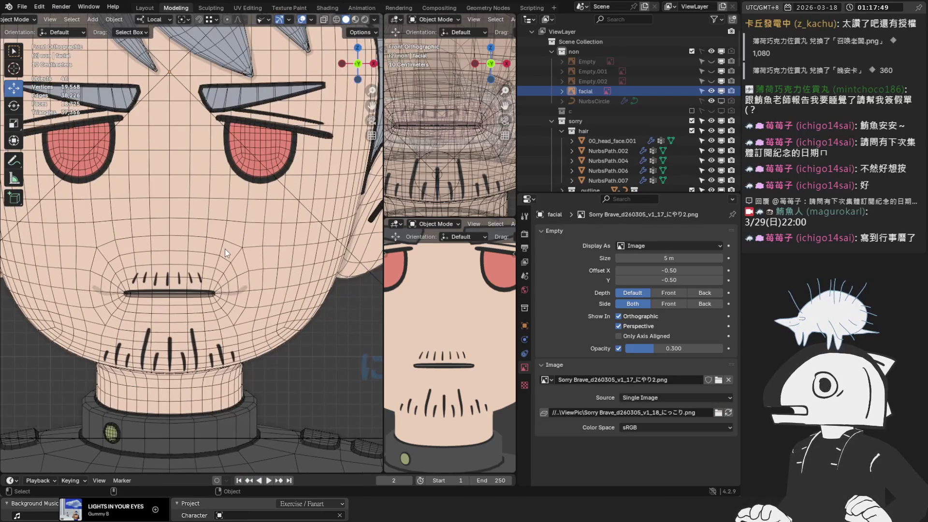
{"action": "double_click", "coordinate": [668, 413]}
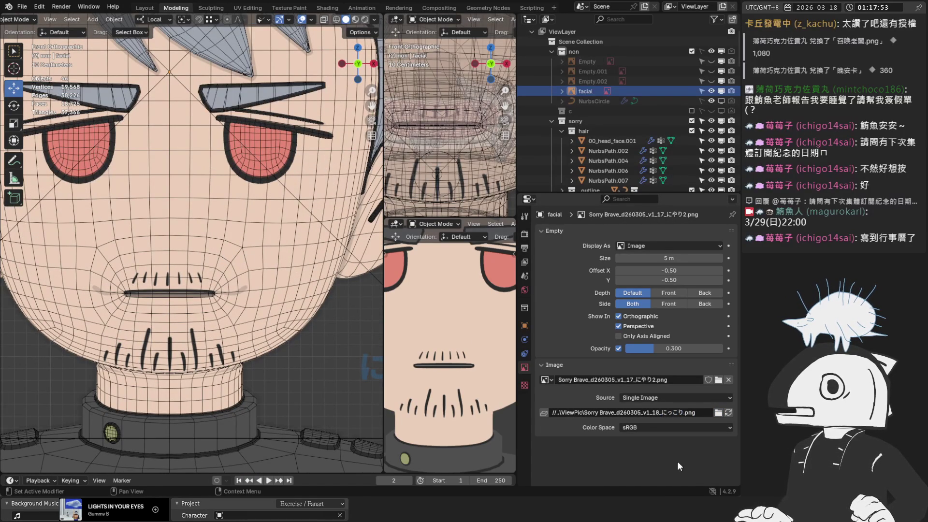
{"action": "left_click", "coordinate": [302, 275]}
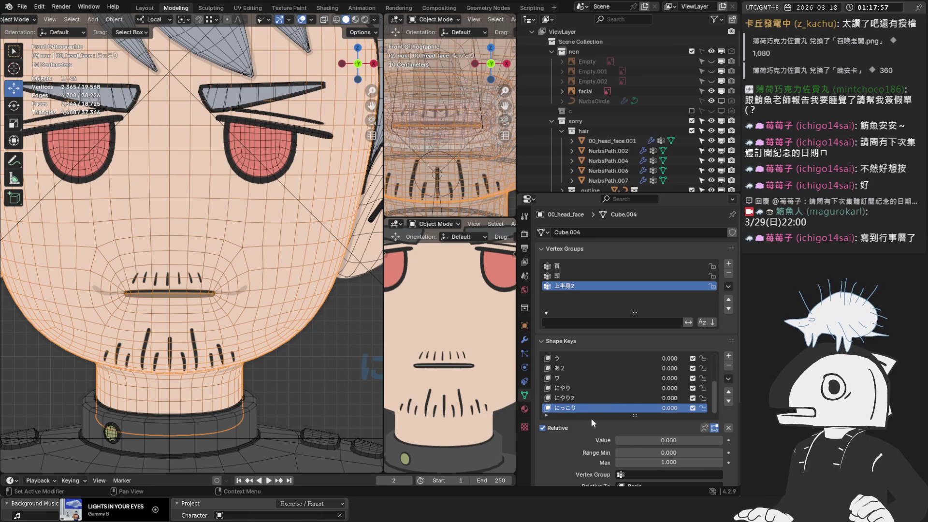
Drag the にっこり shape key value on 00_head_face up to 1.000
{"action": "left_click_drag", "start_coordinate": [669, 440], "coordinate": [724, 439]}
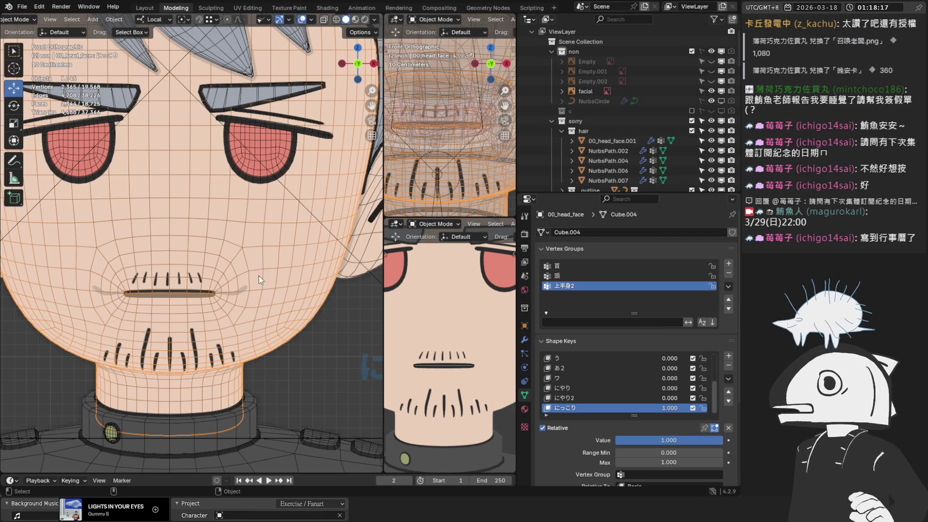
{"action": "scroll", "coordinate": [259, 279], "scroll_direction": "up", "scroll_amount": 2}
{"action": "scroll", "coordinate": [206, 294], "scroll_direction": "up", "scroll_amount": 2}
Enter Edit Mode on the head and select the faces around the mouth corner in face mode
{"action": "key", "text": "Tab"}
{"action": "scroll", "coordinate": [249, 360], "scroll_direction": "up", "scroll_amount": 2}
{"action": "left_click", "coordinate": [249, 360]}
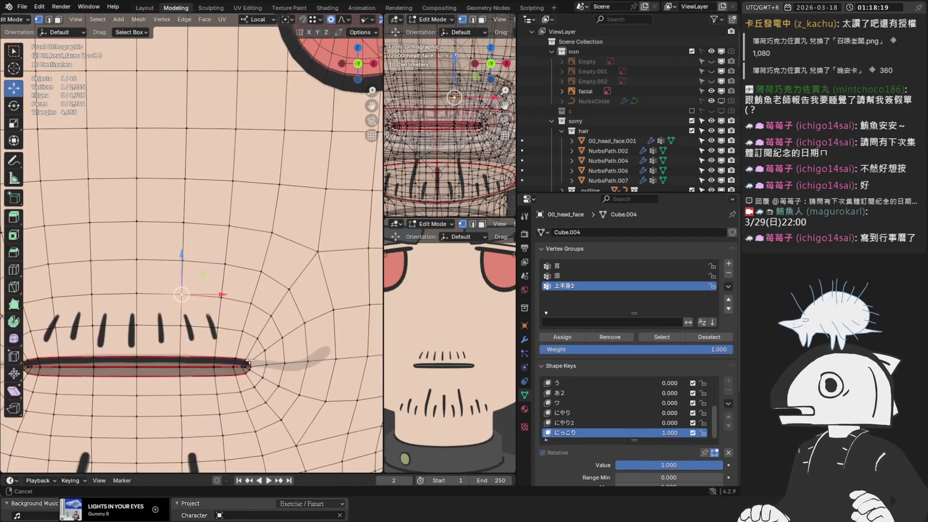
{"action": "scroll", "coordinate": [248, 360], "scroll_direction": "up", "scroll_amount": 1}
{"action": "middle_click_drag", "start_coordinate": [249, 360], "coordinate": [239, 266], "text": "shift"}
{"action": "key", "text": "3"}
{"action": "scroll", "coordinate": [263, 293], "scroll_direction": "up", "scroll_amount": 2}
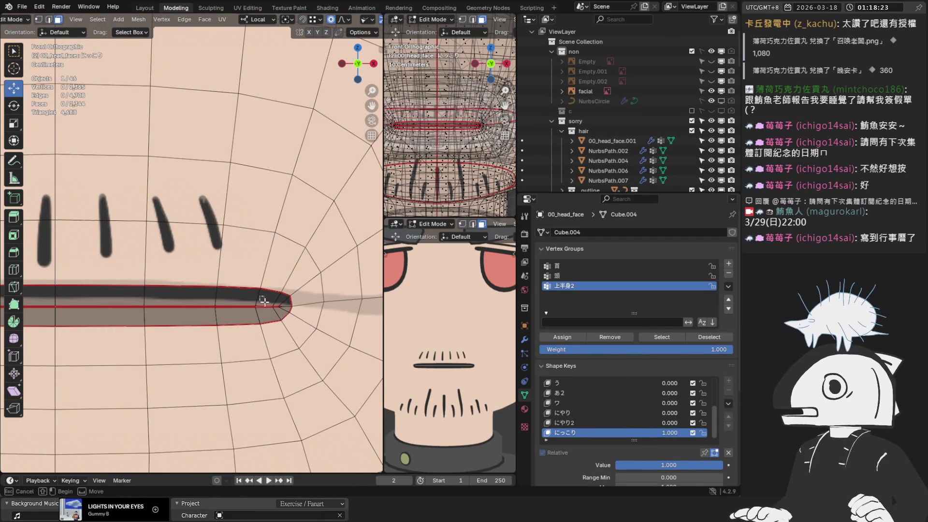
{"action": "left_click_drag", "start_coordinate": [283, 315], "coordinate": [283, 315]}
{"action": "scroll", "coordinate": [285, 271], "scroll_direction": "down", "scroll_amount": 6}
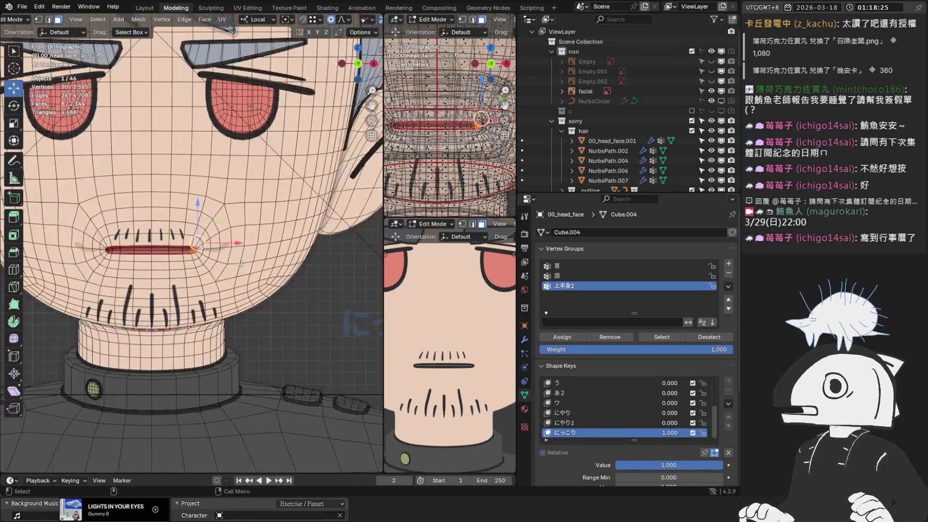
{"action": "scroll", "coordinate": [241, 264], "scroll_direction": "up", "scroll_amount": 3}
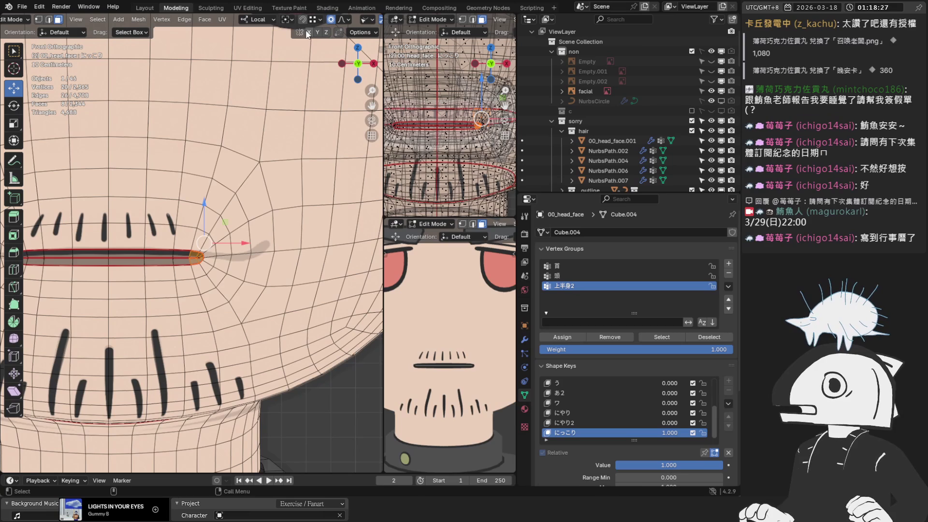
Try moving the mouth-corner faces, then cancel and frame the selection in side view
{"action": "key", "text": "g"}
{"action": "left_click", "coordinate": [238, 254]}
{"action": "scroll", "coordinate": [238, 253], "scroll_direction": "down", "scroll_amount": 2}
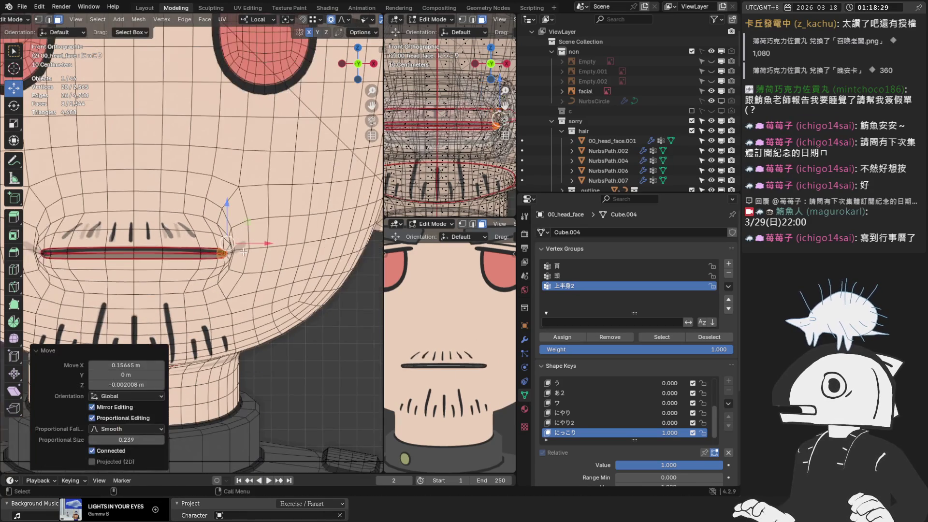
{"action": "scroll", "coordinate": [239, 254], "scroll_direction": "up", "scroll_amount": 3}
{"action": "key", "text": "g"}
{"action": "key", "text": "Escape"}
{"action": "key", "text": "KP_Decimal"}
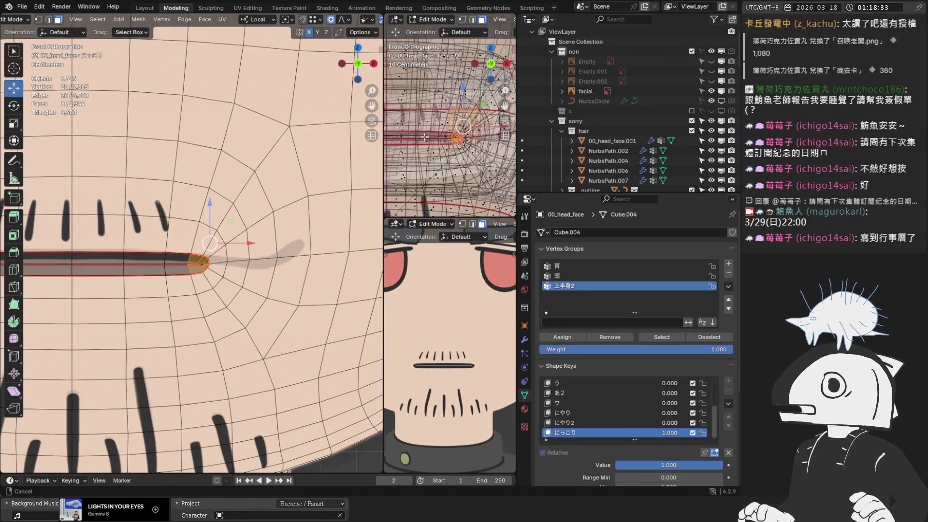
{"action": "scroll", "coordinate": [227, 249], "scroll_direction": "up", "scroll_amount": 2}
Reselect the single mouth-corner face and add the adjacent faces above, right and below it
{"action": "left_click", "coordinate": [197, 272]}
{"action": "scroll", "coordinate": [233, 291], "scroll_direction": "up", "scroll_amount": 2}
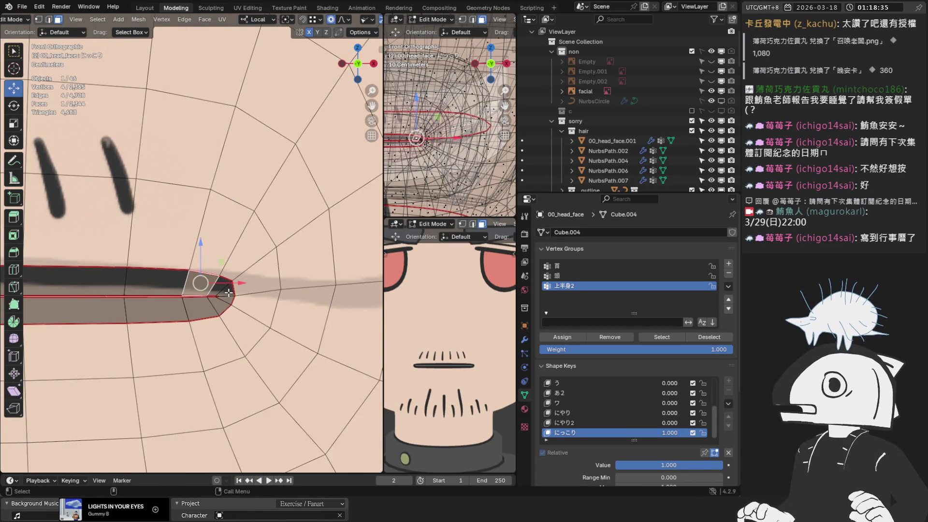
{"action": "scroll", "coordinate": [228, 292], "scroll_direction": "up", "scroll_amount": 1}
{"action": "left_click", "coordinate": [254, 329], "text": "shift"}
{"action": "mouse_move", "coordinate": [235, 352]}
{"action": "left_mouse_down", "text": "shift"}
{"action": "mouse_move", "coordinate": [256, 271]}
{"action": "mouse_move", "coordinate": [309, 208]}
{"action": "mouse_move", "coordinate": [299, 353]}
{"action": "left_mouse_up", "text": "shift"}
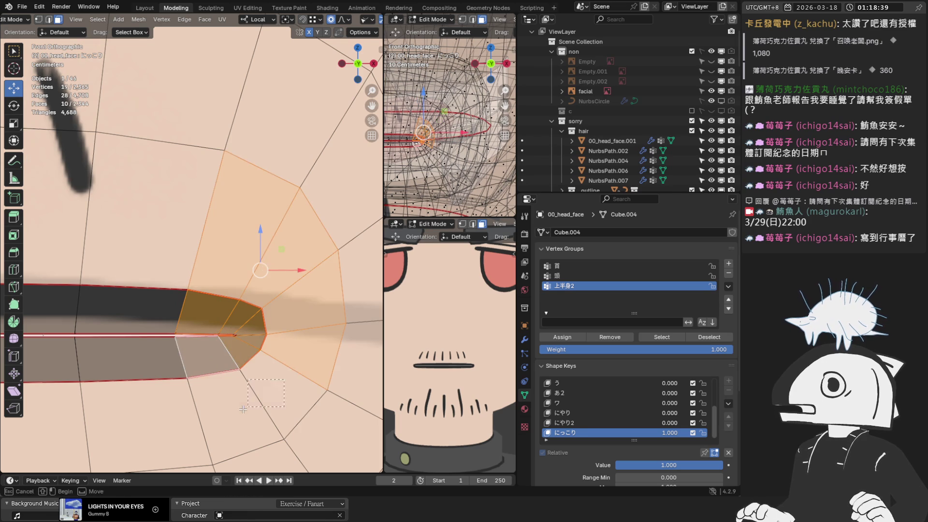
{"action": "left_click_drag", "start_coordinate": [262, 397], "coordinate": [257, 420], "text": "shift"}
{"action": "scroll", "coordinate": [252, 242], "scroll_direction": "down", "scroll_amount": 6}
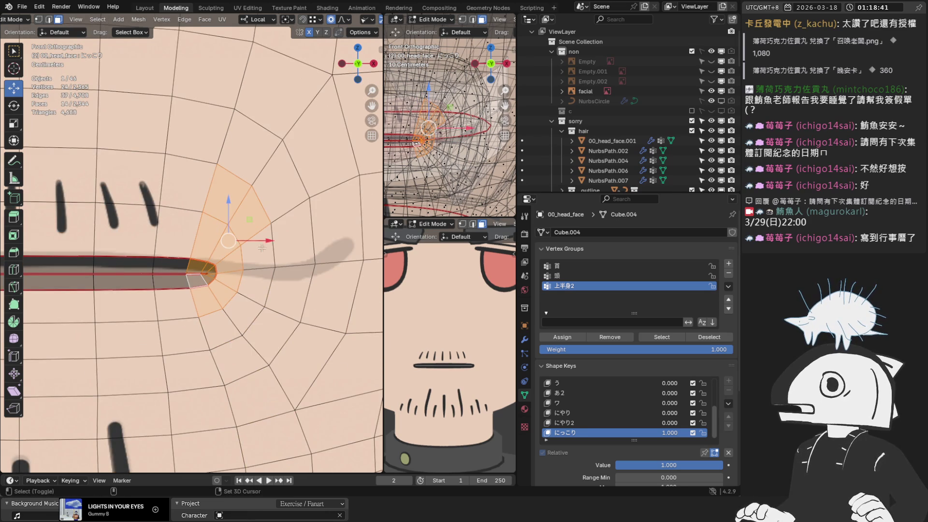
{"action": "left_click", "coordinate": [261, 285], "text": "shift"}
{"action": "scroll", "coordinate": [232, 261], "scroll_direction": "down", "scroll_amount": 3}
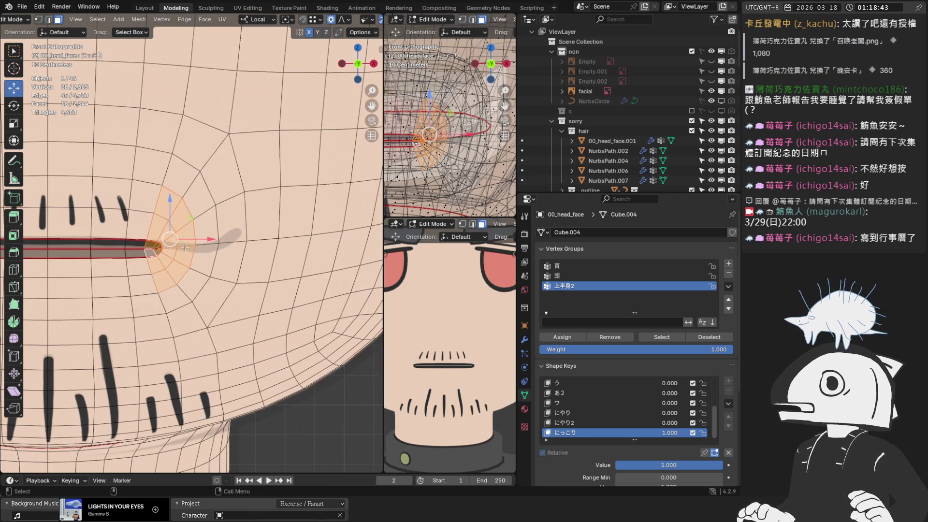
Push the mouth-corner faces outward along X after two cancelled move attempts
{"action": "key", "text": "g"}
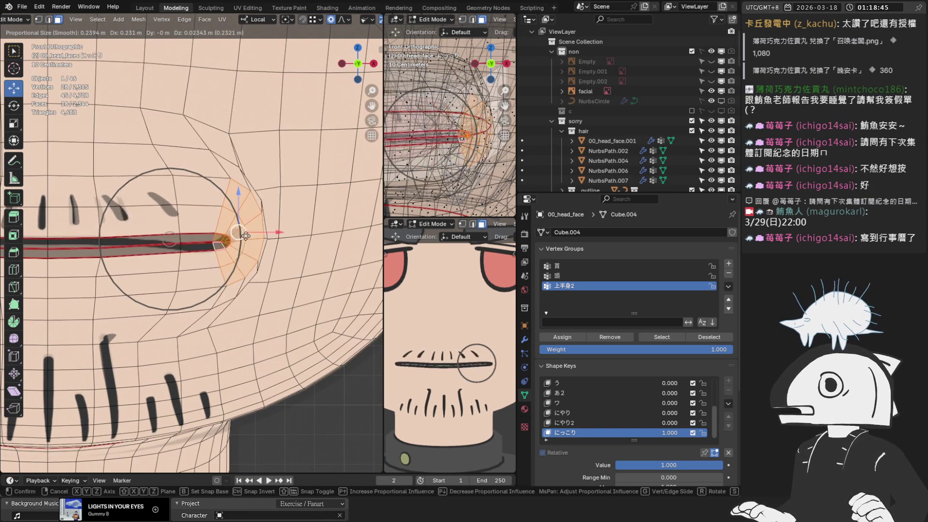
{"action": "right_click", "coordinate": [239, 247]}
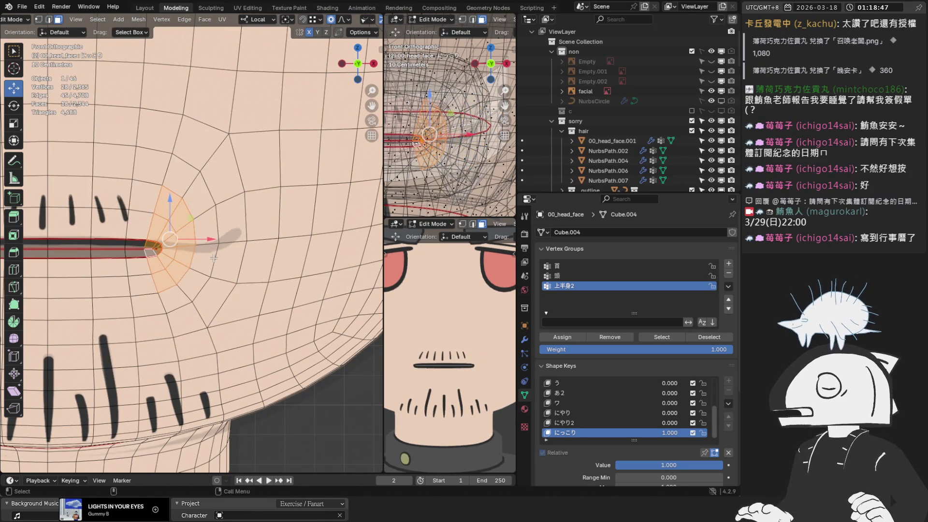
{"action": "key", "text": "g"}
{"action": "right_click", "coordinate": [226, 256]}
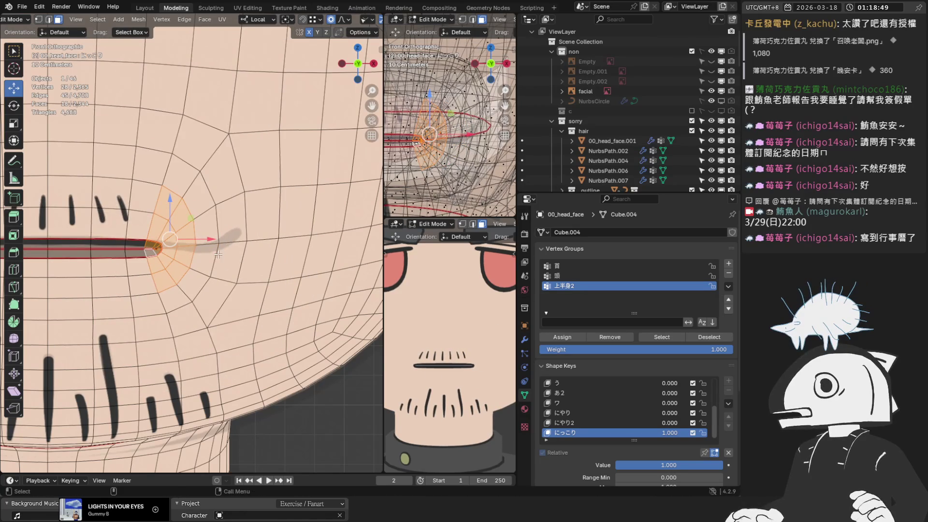
{"action": "left_click_drag", "start_coordinate": [210, 238], "coordinate": [248, 244]}
Redo the outward move of the mouth corner and raise it along Y
{"action": "scroll", "coordinate": [232, 243], "scroll_direction": "down", "scroll_amount": 2}
{"action": "right_click", "coordinate": [241, 243]}
{"action": "mouse_move", "coordinate": [248, 244]}
{"action": "middle_mouse_down"}
{"action": "mouse_move", "coordinate": [196, 192]}
{"action": "mouse_move", "coordinate": [218, 160]}
{"action": "mouse_move", "coordinate": [202, 209]}
{"action": "middle_mouse_up"}
{"action": "left_click_drag", "start_coordinate": [203, 208], "coordinate": [211, 222]}
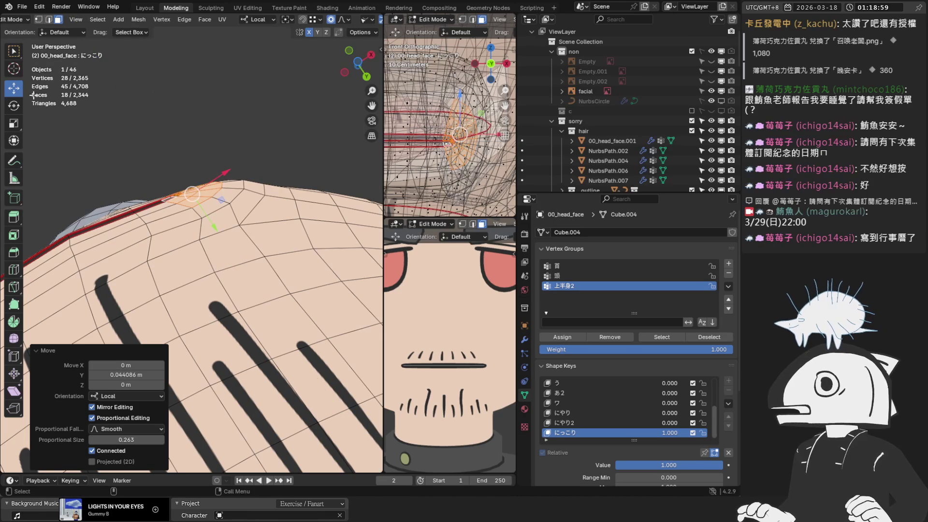
Tilt the mouth corner upward with the Rotate tool, then shift it right in front view
{"action": "left_click", "coordinate": [16, 105]}
{"action": "left_click_drag", "start_coordinate": [198, 156], "coordinate": [205, 158]}
{"action": "left_click", "coordinate": [18, 90]}
{"action": "mouse_move", "coordinate": [145, 145]}
{"action": "middle_mouse_down"}
{"action": "mouse_move", "coordinate": [182, 139]}
{"action": "mouse_move", "coordinate": [230, 267]}
{"action": "middle_mouse_up"}
{"action": "key", "text": "KP_1"}
{"action": "scroll", "coordinate": [202, 275], "scroll_direction": "up", "scroll_amount": 4}
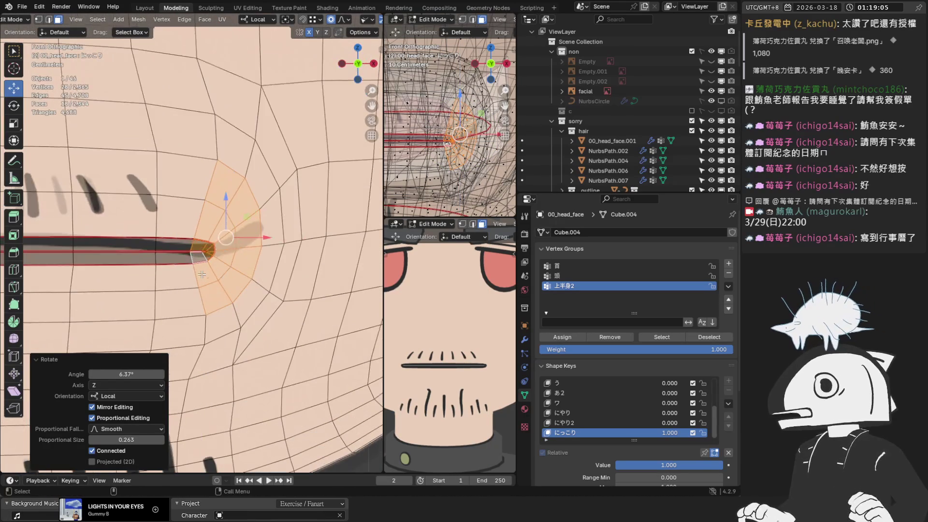
{"action": "mouse_move", "coordinate": [229, 236]}
{"action": "left_mouse_down"}
{"action": "mouse_move", "coordinate": [257, 236]}
{"action": "mouse_move", "coordinate": [245, 231]}
{"action": "left_mouse_up"}
Drop the right column and lowest faces from the selection and move the rest up and right
{"action": "scroll", "coordinate": [254, 236], "scroll_direction": "up", "scroll_amount": 7}
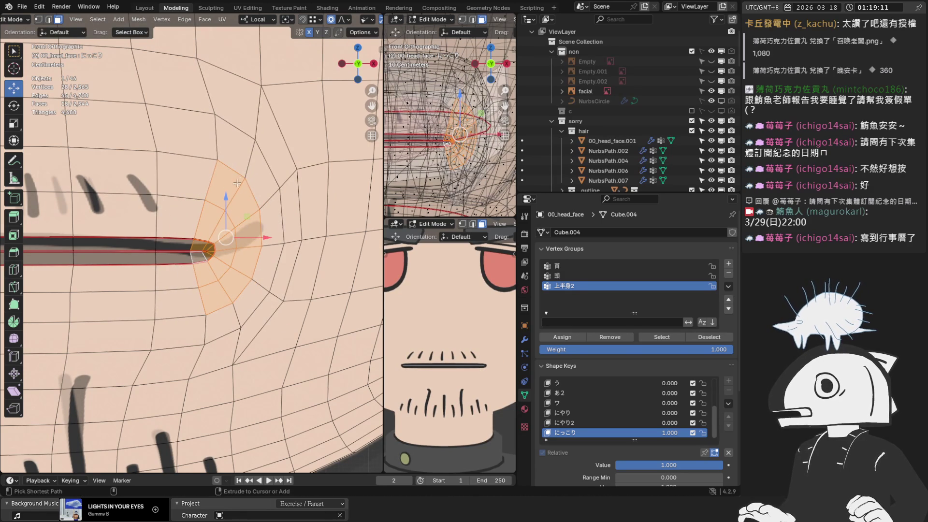
{"action": "left_click", "coordinate": [250, 247], "text": "ctrl"}
{"action": "left_click_drag", "start_coordinate": [208, 298], "coordinate": [206, 297], "text": "ctrl"}
{"action": "left_click_drag", "start_coordinate": [215, 256], "coordinate": [237, 245]}
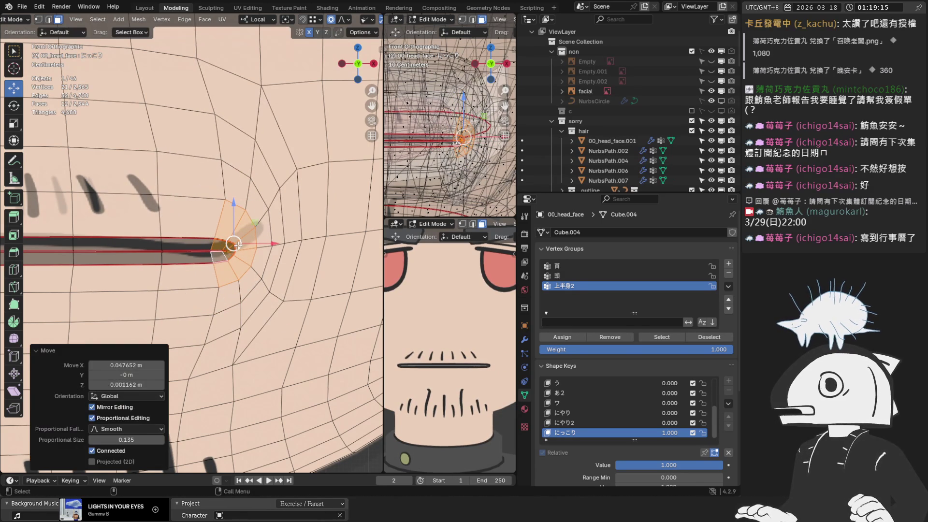
{"action": "scroll", "coordinate": [240, 237], "scroll_direction": "down", "scroll_amount": 3}
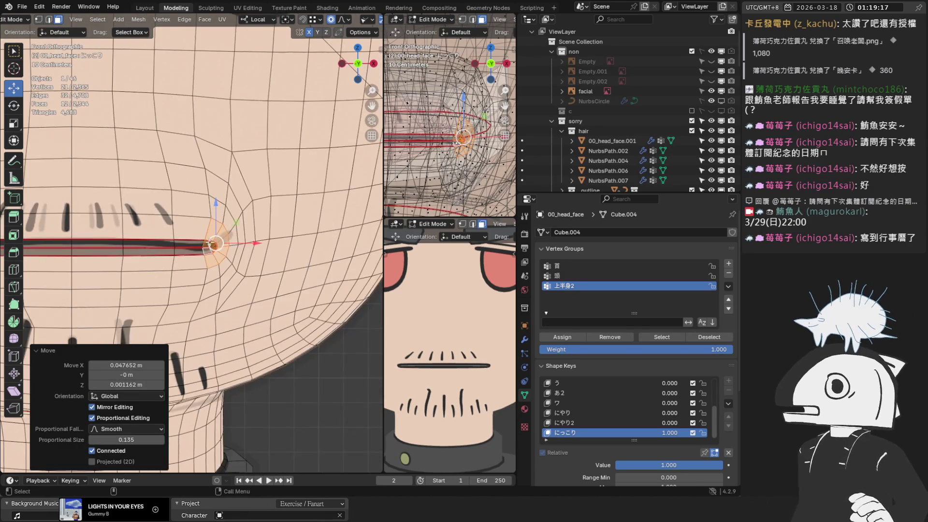
{"action": "scroll", "coordinate": [145, 233], "scroll_direction": "up", "scroll_amount": 3}
{"action": "scroll", "coordinate": [155, 232], "scroll_direction": "down", "scroll_amount": 5}
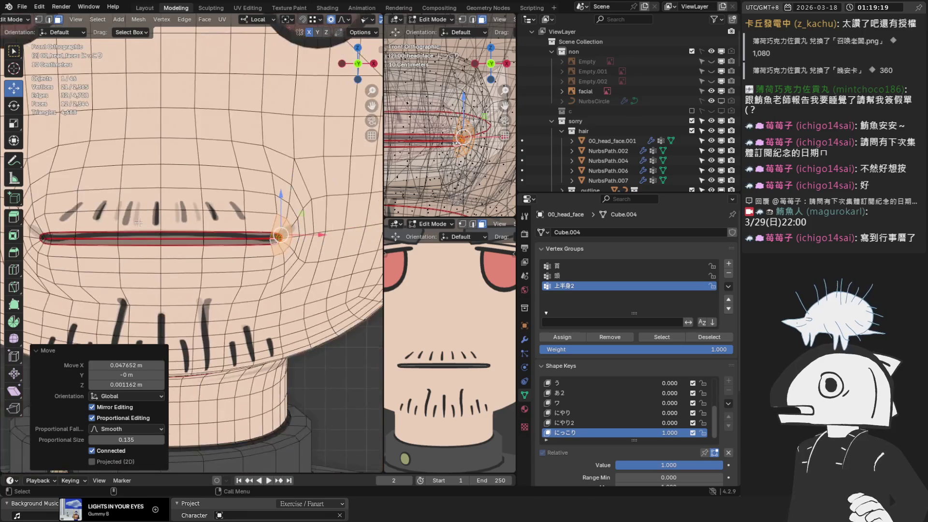
{"action": "key", "text": "Left"}
{"action": "scroll", "coordinate": [196, 205], "scroll_direction": "up", "scroll_amount": 3}
Box-select the mouth-centre vertices in vertex mode and orbit the second view to perspective
{"action": "key", "text": "1"}
{"action": "left_click_drag", "start_coordinate": [161, 235], "coordinate": [162, 235]}
{"action": "scroll", "coordinate": [449, 193], "scroll_direction": "up", "scroll_amount": 4}
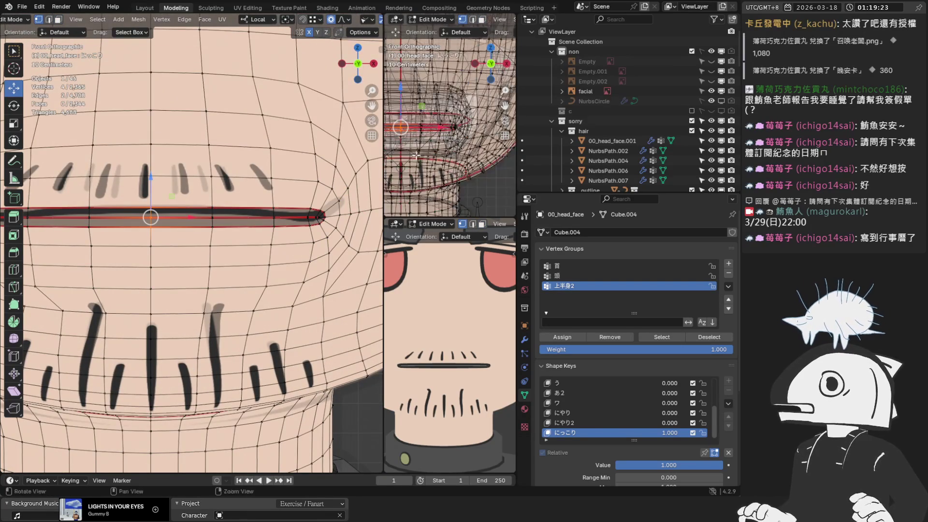
{"action": "middle_click_drag", "start_coordinate": [449, 193], "coordinate": [437, 174]}
{"action": "scroll", "coordinate": [126, 158], "scroll_direction": "up", "scroll_amount": 4}
Raise the mouth centre 0.02611 m in Z with proportional size 0.467, then select the mouth-corner vertices
{"action": "key", "text": "g"}
{"action": "left_click", "coordinate": [121, 187]}
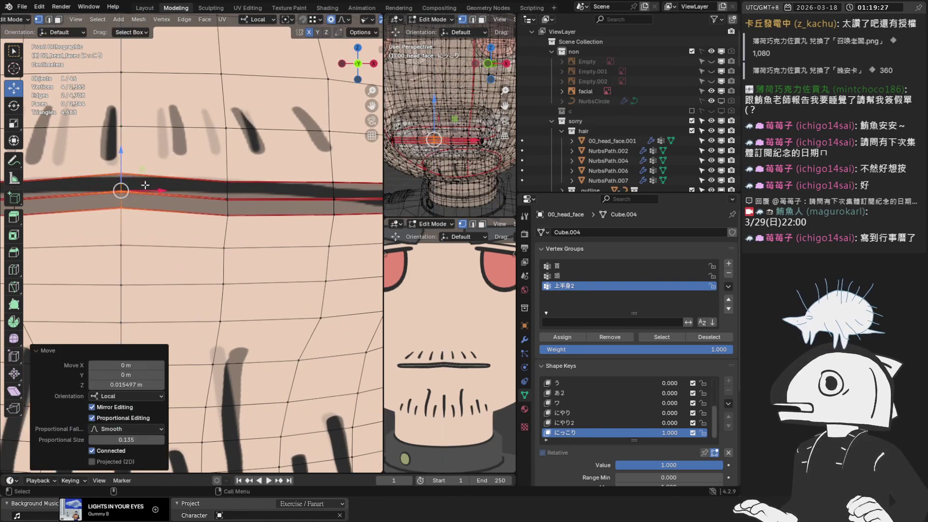
{"action": "scroll", "coordinate": [164, 196], "scroll_direction": "down", "scroll_amount": 4}
{"action": "key", "text": "ctrl+z"}
{"action": "key", "text": "g"}
{"action": "scroll", "coordinate": [162, 208], "scroll_direction": "down", "scroll_amount": 3}
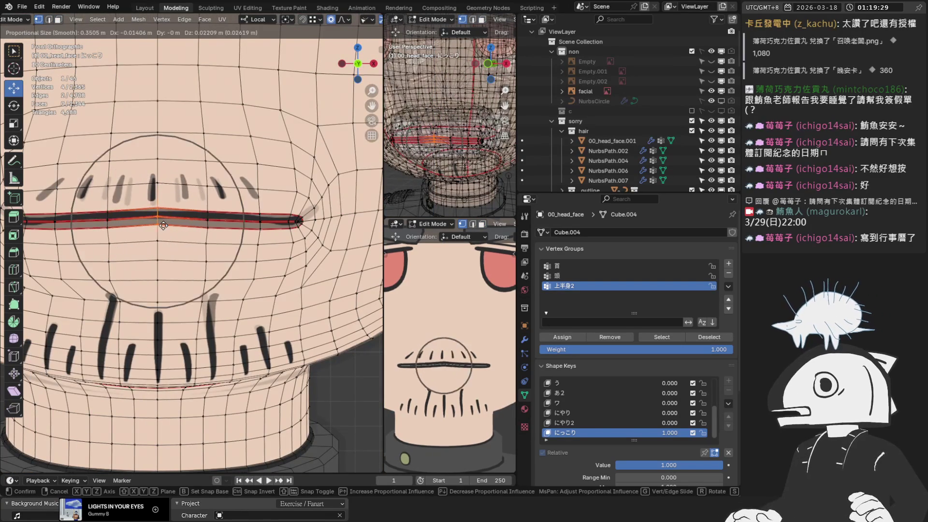
{"action": "right_click", "coordinate": [159, 185]}
{"action": "key", "text": "g"}
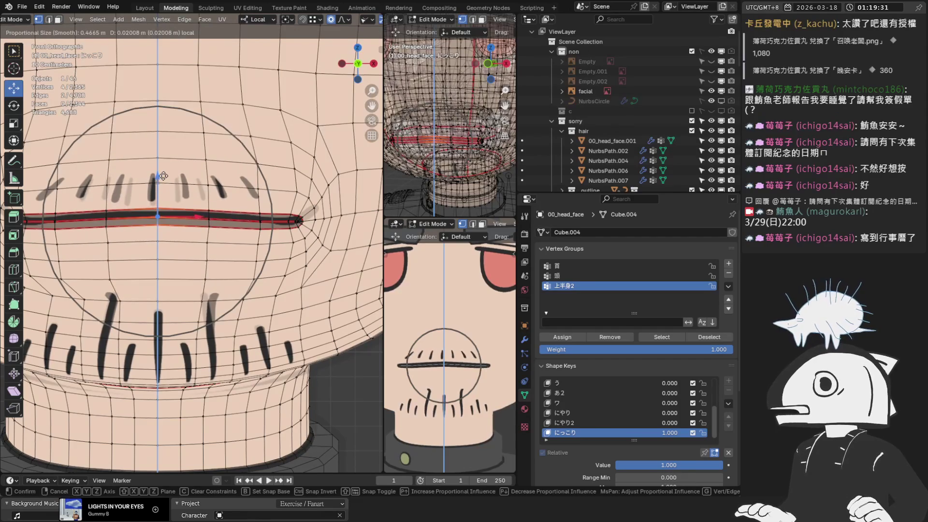
{"action": "left_click", "coordinate": [168, 174]}
{"action": "scroll", "coordinate": [258, 239], "scroll_direction": "up", "scroll_amount": 5}
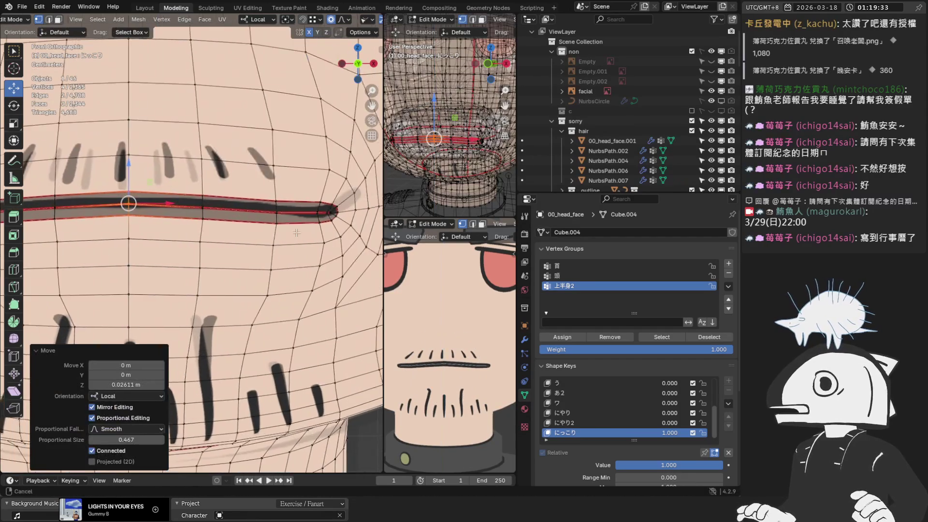
{"action": "left_click_drag", "start_coordinate": [259, 216], "coordinate": [273, 237]}
{"action": "mouse_move", "coordinate": [464, 145]}
{"action": "middle_mouse_down"}
{"action": "mouse_move", "coordinate": [387, 197]}
{"action": "mouse_move", "coordinate": [390, 189]}
{"action": "middle_mouse_up"}
Move the mouth corner with proportional falloff and tilt it upward
{"action": "scroll", "coordinate": [300, 213], "scroll_direction": "up", "scroll_amount": 2}
{"action": "middle_click_drag", "start_coordinate": [251, 222], "coordinate": [210, 244], "text": "shift"}
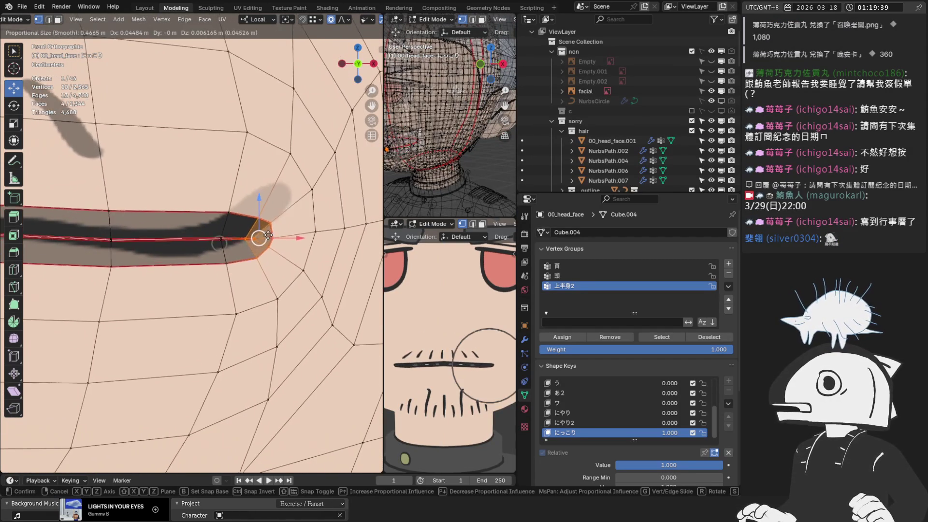
{"action": "key", "text": "g"}
{"action": "scroll", "coordinate": [289, 233], "scroll_direction": "up", "scroll_amount": 3}
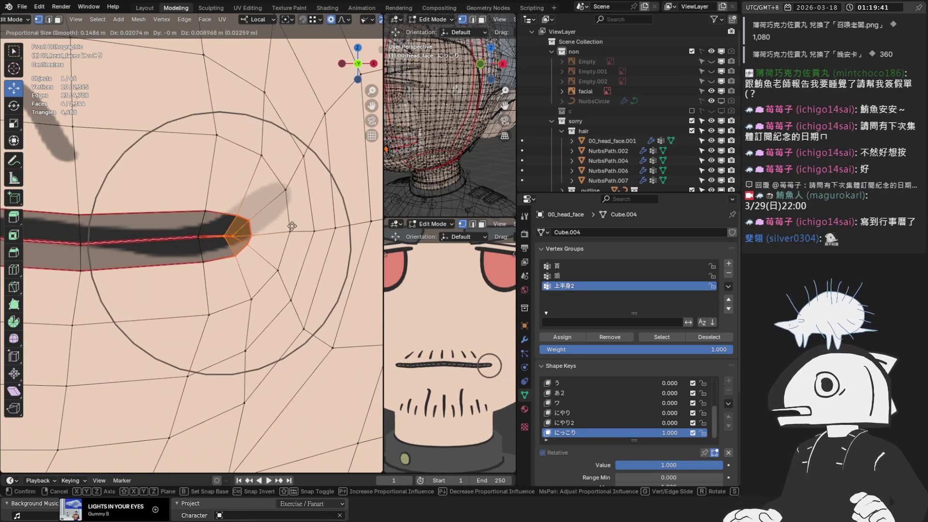
{"action": "left_click", "coordinate": [290, 227]}
{"action": "scroll", "coordinate": [280, 242], "scroll_direction": "down", "scroll_amount": 2}
{"action": "middle_click_drag", "start_coordinate": [290, 241], "coordinate": [267, 258], "text": "shift"}
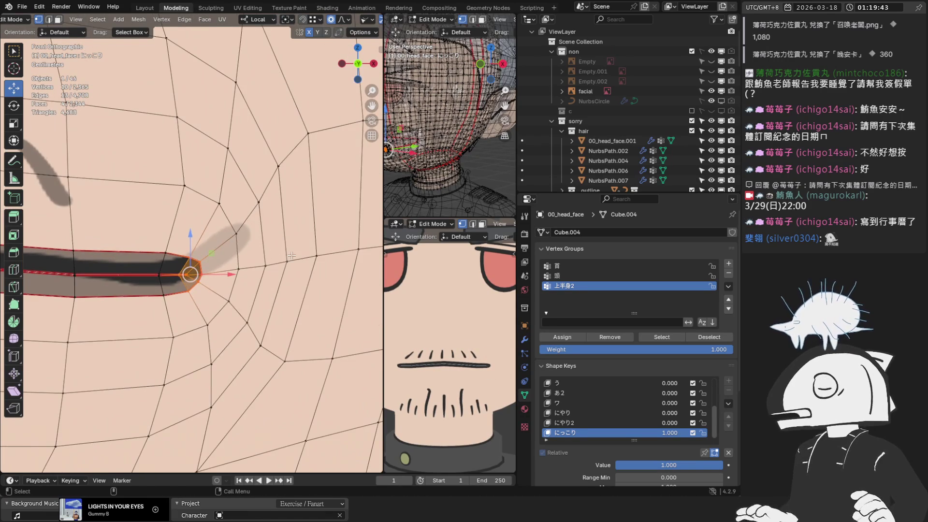
{"action": "key", "text": "r"}
{"action": "left_click", "coordinate": [266, 190]}
Lift the mouth corner up and to the right and rotate it slightly further
{"action": "key", "text": "g"}
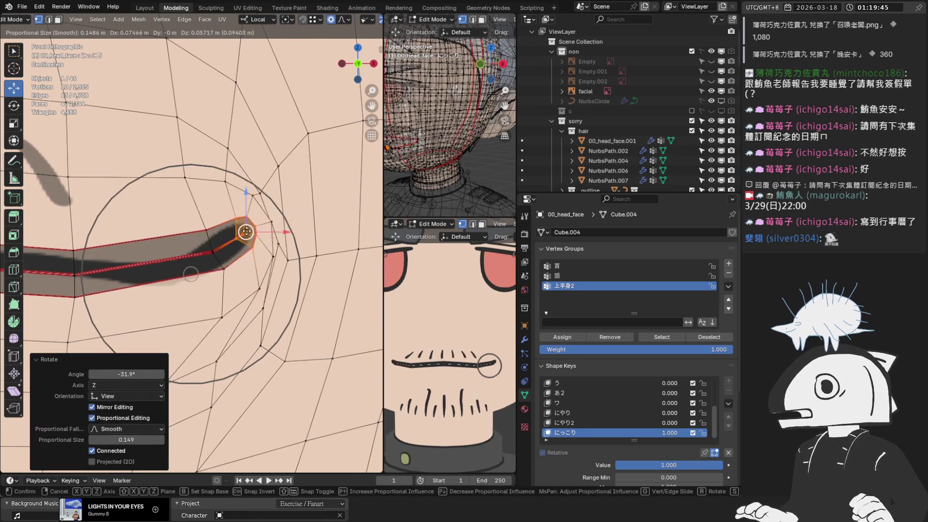
{"action": "left_click", "coordinate": [238, 234]}
{"action": "scroll", "coordinate": [288, 220], "scroll_direction": "up", "scroll_amount": 1}
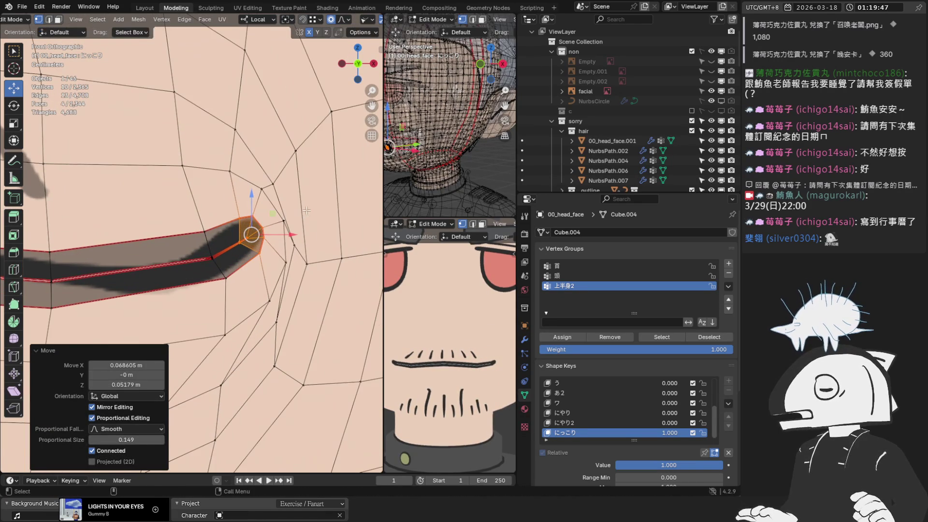
{"action": "key", "text": "r"}
{"action": "left_click", "coordinate": [297, 197]}
{"action": "key", "text": "g"}
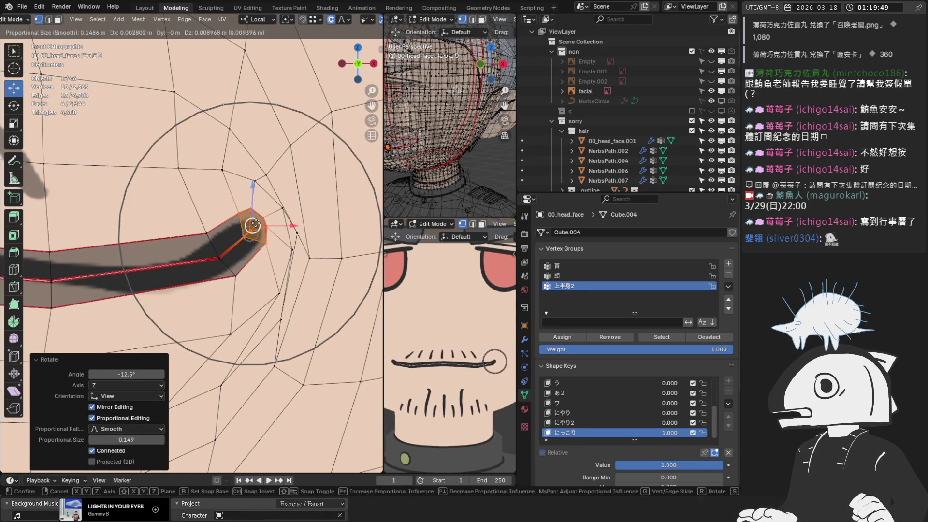
{"action": "left_click", "coordinate": [234, 193]}
Select a column of vertices along the mouth and raise it slightly
{"action": "middle_click_drag", "start_coordinate": [139, 273], "coordinate": [184, 227], "text": "shift"}
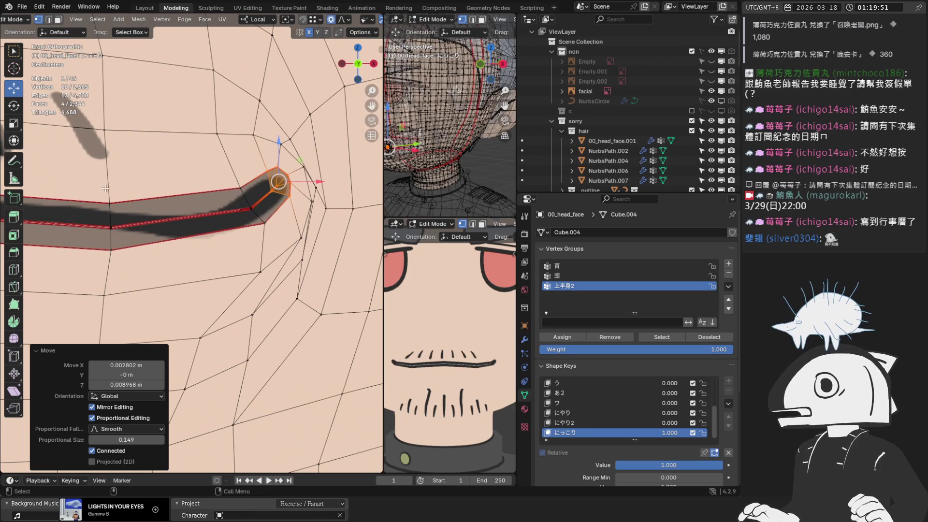
{"action": "left_click_drag", "start_coordinate": [105, 189], "coordinate": [119, 258]}
{"action": "scroll", "coordinate": [111, 187], "scroll_direction": "down", "scroll_amount": 1}
{"action": "key", "text": "b"}
{"action": "key", "text": "Escape"}
{"action": "left_click_drag", "start_coordinate": [124, 193], "coordinate": [219, 191]}
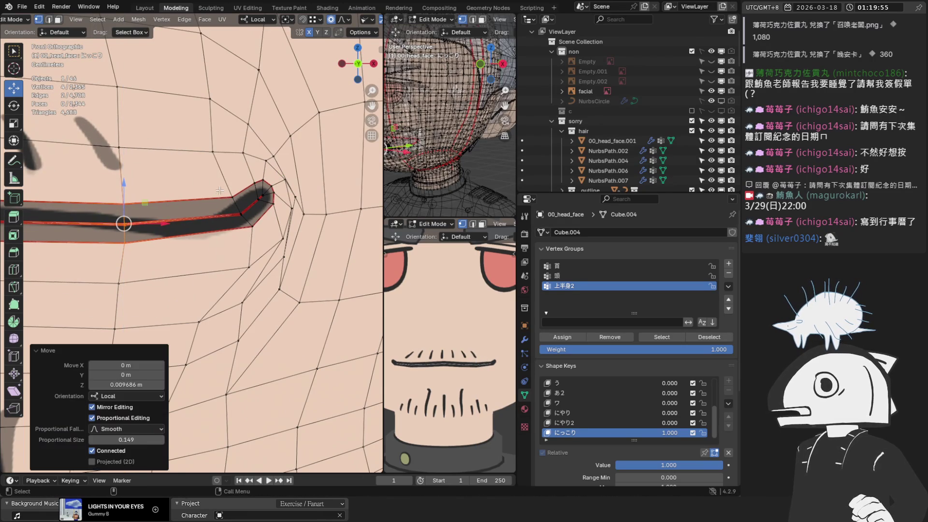
{"action": "left_click", "coordinate": [233, 197]}
{"action": "scroll", "coordinate": [254, 208], "scroll_direction": "up", "scroll_amount": 1}
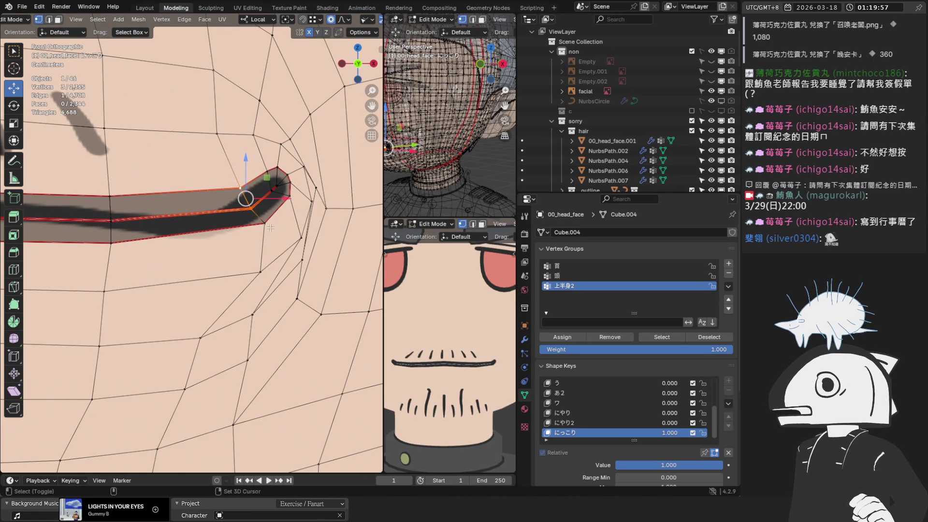
{"action": "left_click_drag", "start_coordinate": [265, 215], "coordinate": [232, 230]}
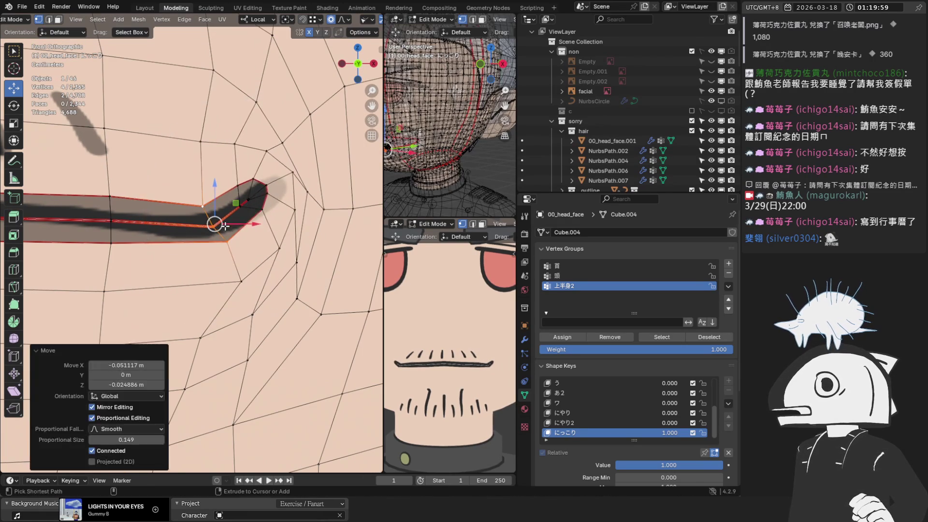
{"action": "key", "text": "ctrl+z"}
Move the selected mouth section down-left and rotate it by 24.8°
{"action": "key", "text": "g"}
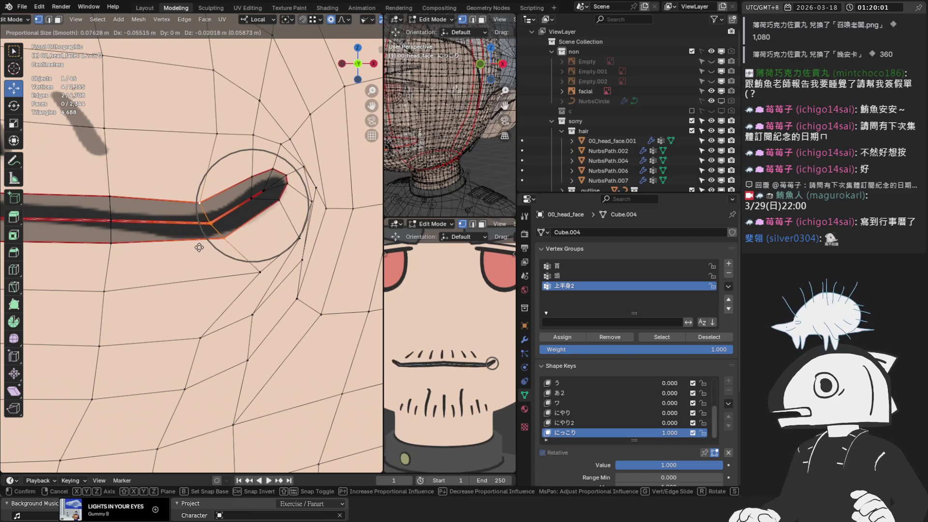
{"action": "left_click", "coordinate": [199, 245]}
{"action": "scroll", "coordinate": [213, 209], "scroll_direction": "up", "scroll_amount": 1}
{"action": "left_click_drag", "start_coordinate": [217, 215], "coordinate": [208, 219]}
{"action": "key", "text": "r"}
{"action": "left_click", "coordinate": [266, 226]}
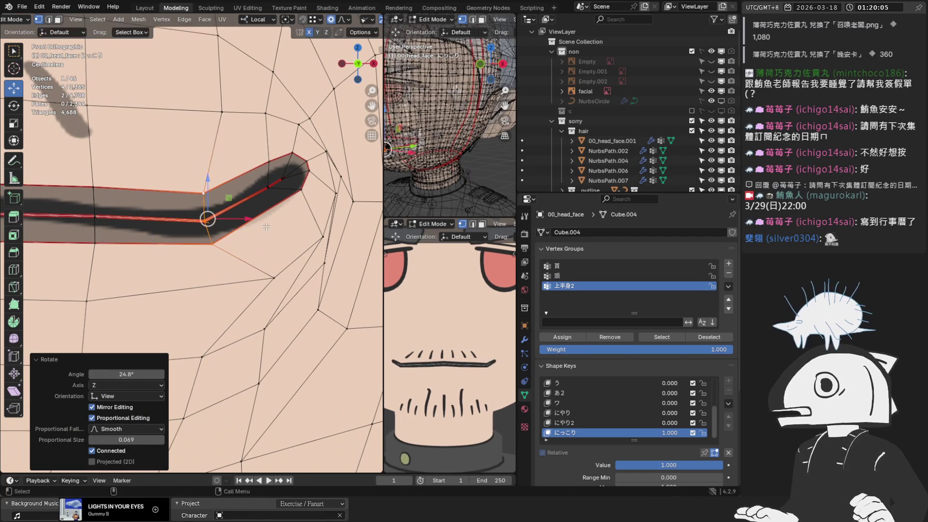
Lift the mouth strip slightly and reposition the vertex below the corner
{"action": "left_click_drag", "start_coordinate": [207, 187], "coordinate": [209, 198]}
{"action": "scroll", "coordinate": [209, 194], "scroll_direction": "down", "scroll_amount": 3}
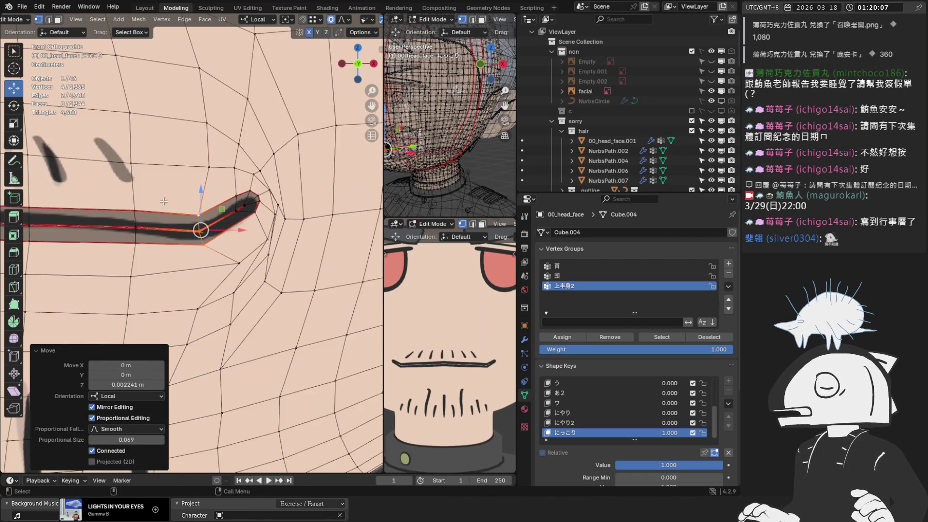
{"action": "middle_click_drag", "start_coordinate": [113, 194], "coordinate": [232, 197], "text": "shift"}
{"action": "scroll", "coordinate": [233, 197], "scroll_direction": "up", "scroll_amount": 1}
{"action": "left_click", "coordinate": [140, 221]}
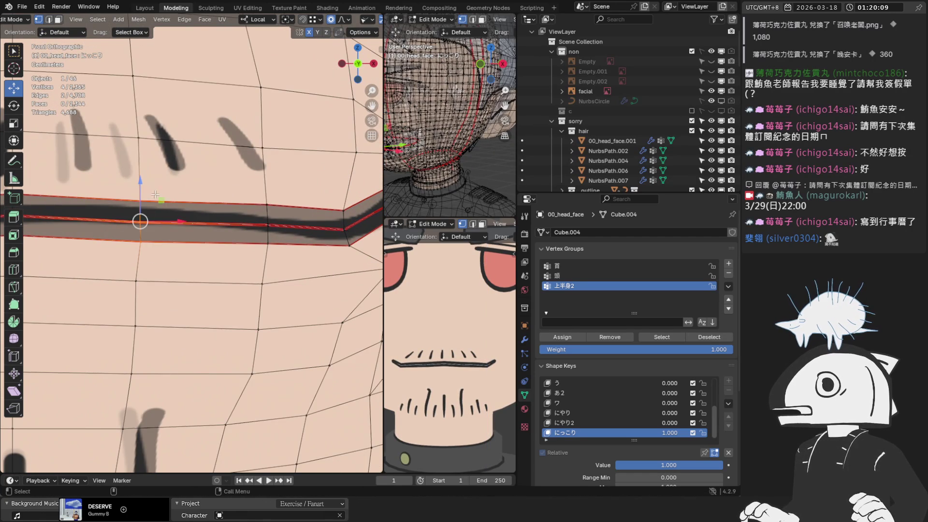
{"action": "left_click_drag", "start_coordinate": [137, 180], "coordinate": [184, 182]}
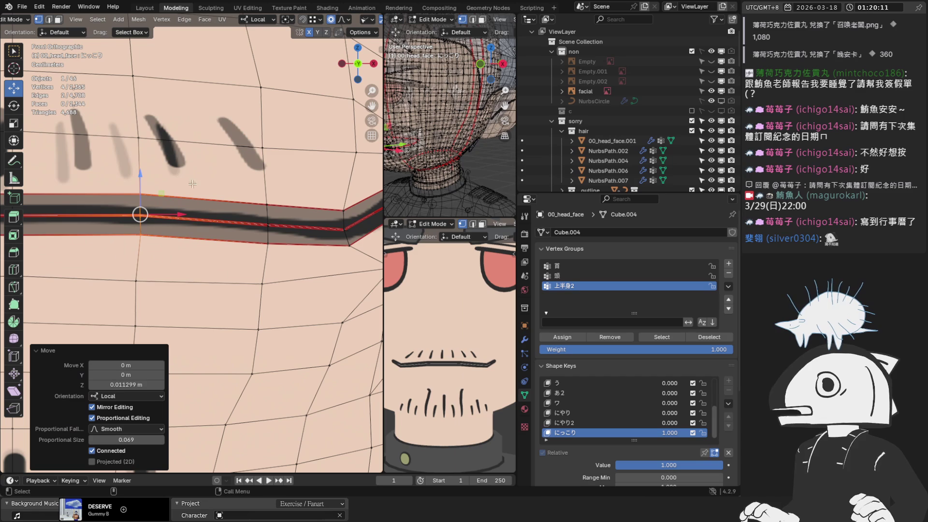
{"action": "middle_click_drag", "start_coordinate": [313, 228], "coordinate": [201, 242], "text": "shift"}
{"action": "left_click", "coordinate": [300, 279]}
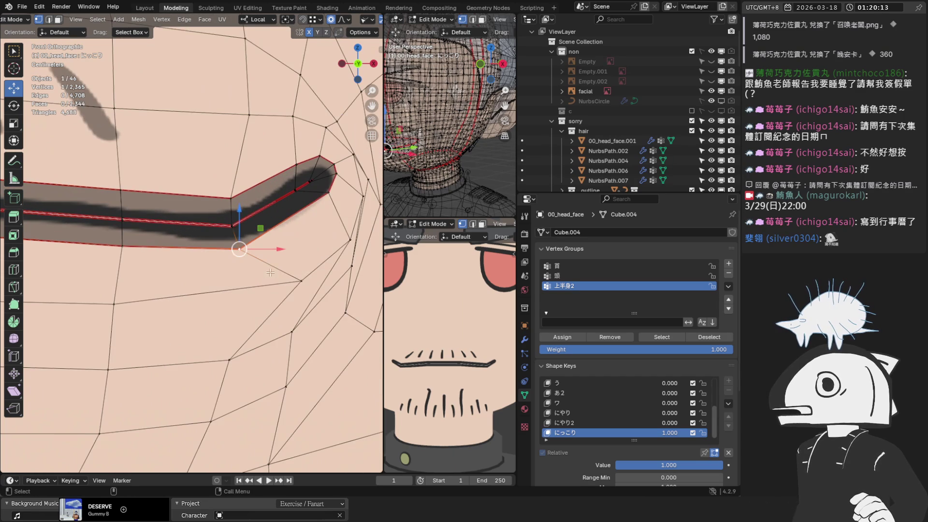
{"action": "key", "text": "g"}
{"action": "left_click", "coordinate": [237, 299]}
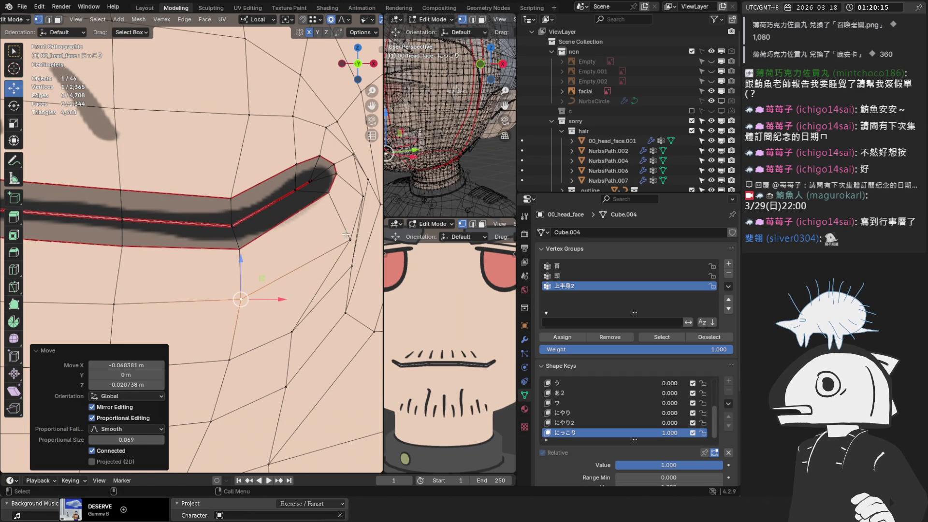
Switch to edge selection and shift the corner-tip edge down-left with falloff
{"action": "left_click", "coordinate": [328, 194]}
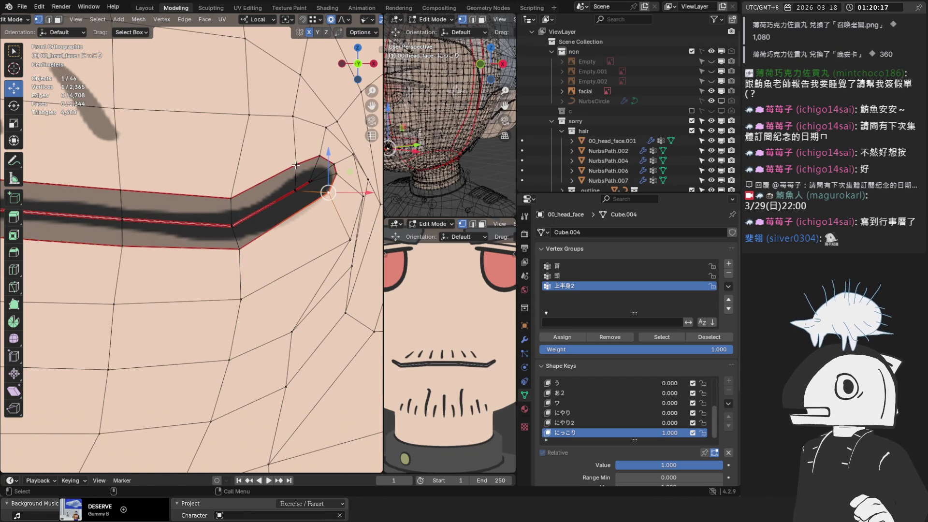
{"action": "key", "text": "2"}
{"action": "middle_click_drag", "start_coordinate": [296, 166], "coordinate": [261, 180], "text": "shift"}
{"action": "scroll", "coordinate": [261, 181], "scroll_direction": "up", "scroll_amount": 1}
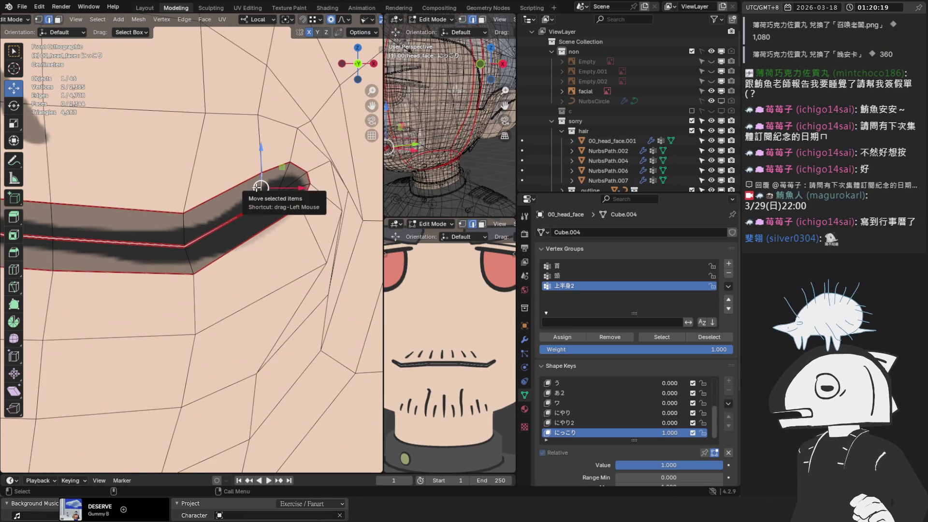
{"action": "left_click_drag", "start_coordinate": [260, 187], "coordinate": [238, 199]}
{"action": "left_click", "coordinate": [291, 217]}
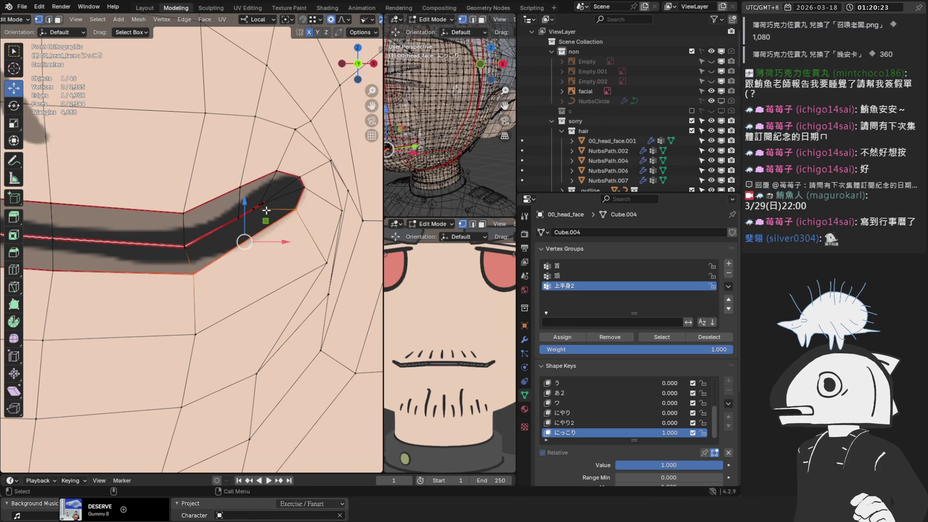
{"action": "scroll", "coordinate": [271, 212], "scroll_direction": "up", "scroll_amount": 2}
{"action": "scroll", "coordinate": [303, 209], "scroll_direction": "down", "scroll_amount": 2}
{"action": "scroll", "coordinate": [279, 224], "scroll_direction": "up", "scroll_amount": 4}
{"action": "mouse_move", "coordinate": [265, 162]}
{"action": "left_mouse_down"}
{"action": "mouse_move", "coordinate": [245, 162]}
{"action": "mouse_move", "coordinate": [236, 178]}
{"action": "left_mouse_up"}
Pull the lower corner edge and nearby vertices down-left, raising the vertex near the tip
{"action": "left_click", "coordinate": [281, 196]}
{"action": "mouse_move", "coordinate": [299, 190]}
{"action": "left_mouse_down"}
{"action": "mouse_move", "coordinate": [263, 216]}
{"action": "mouse_move", "coordinate": [270, 209]}
{"action": "mouse_move", "coordinate": [248, 254]}
{"action": "mouse_move", "coordinate": [258, 250]}
{"action": "left_mouse_up"}
{"action": "left_click_drag", "start_coordinate": [349, 154], "coordinate": [337, 184]}
{"action": "left_click_drag", "start_coordinate": [318, 115], "coordinate": [308, 116]}
{"action": "scroll", "coordinate": [279, 248], "scroll_direction": "down", "scroll_amount": 3}
{"action": "left_click_drag", "start_coordinate": [280, 248], "coordinate": [233, 256]}
{"action": "left_click_drag", "start_coordinate": [294, 195], "coordinate": [280, 207]}
{"action": "left_click_drag", "start_coordinate": [310, 176], "coordinate": [295, 148]}
{"action": "left_click_drag", "start_coordinate": [273, 105], "coordinate": [279, 97]}
Fine-tune the strip-tip vertex and pull a lower vertex down-left
{"action": "scroll", "coordinate": [294, 206], "scroll_direction": "down", "scroll_amount": 1}
{"action": "mouse_move", "coordinate": [273, 213]}
{"action": "left_mouse_down"}
{"action": "mouse_move", "coordinate": [263, 222]}
{"action": "mouse_move", "coordinate": [251, 195]}
{"action": "left_mouse_up"}
{"action": "scroll", "coordinate": [259, 193], "scroll_direction": "down", "scroll_amount": 1}
{"action": "scroll", "coordinate": [284, 141], "scroll_direction": "up", "scroll_amount": 2}
{"action": "left_click_drag", "start_coordinate": [285, 141], "coordinate": [289, 148]}
{"action": "scroll", "coordinate": [289, 147], "scroll_direction": "down", "scroll_amount": 1}
{"action": "left_click_drag", "start_coordinate": [254, 246], "coordinate": [228, 266]}
{"action": "scroll", "coordinate": [254, 292], "scroll_direction": "down", "scroll_amount": 3}
{"action": "scroll", "coordinate": [348, 20], "scroll_direction": "down", "scroll_amount": 5}
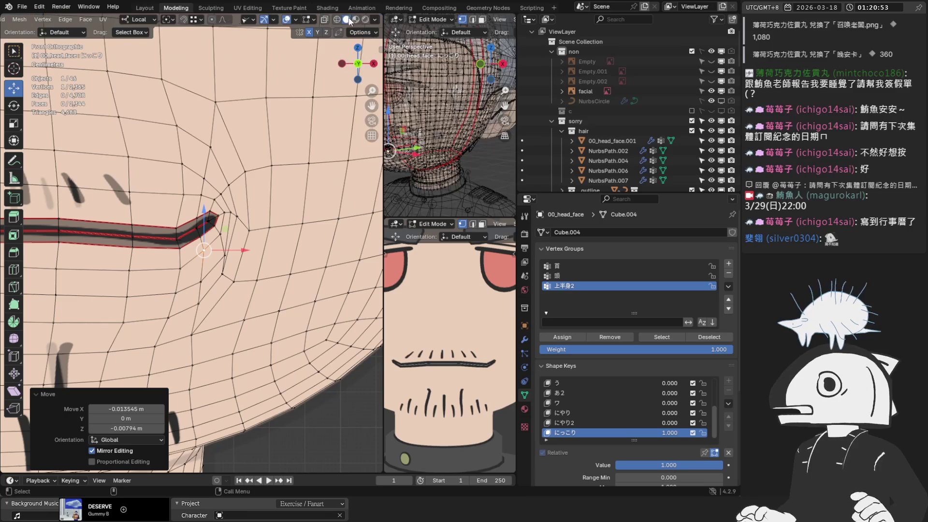
{"action": "left_click", "coordinate": [373, 20]}
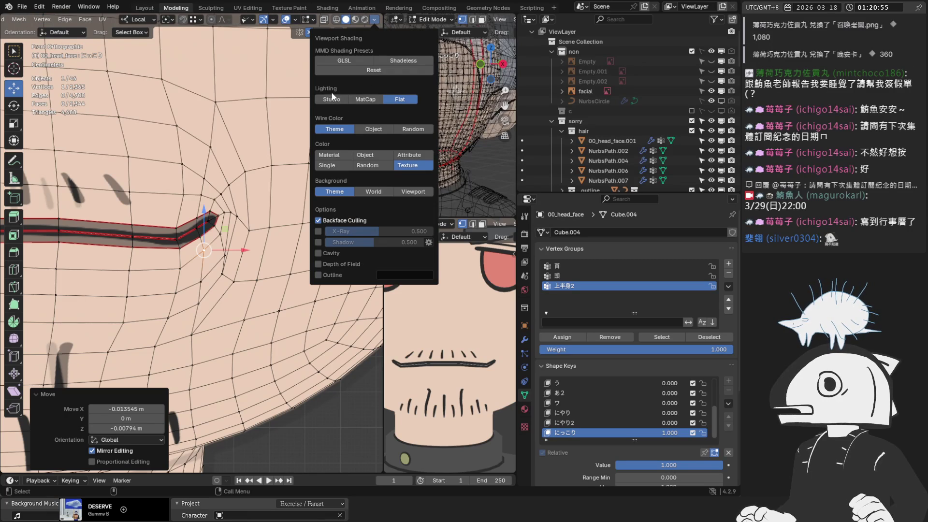
Switch to studio lighting, hide overlays, and orbit around the face to inspect the corners
{"action": "left_click", "coordinate": [332, 98]}
{"action": "middle_click_drag", "start_coordinate": [308, 179], "coordinate": [312, 47]}
{"action": "left_click", "coordinate": [285, 20]}
{"action": "mouse_move", "coordinate": [218, 145]}
{"action": "middle_mouse_down"}
{"action": "mouse_move", "coordinate": [179, 74]}
{"action": "mouse_move", "coordinate": [278, 268]}
{"action": "middle_mouse_up"}
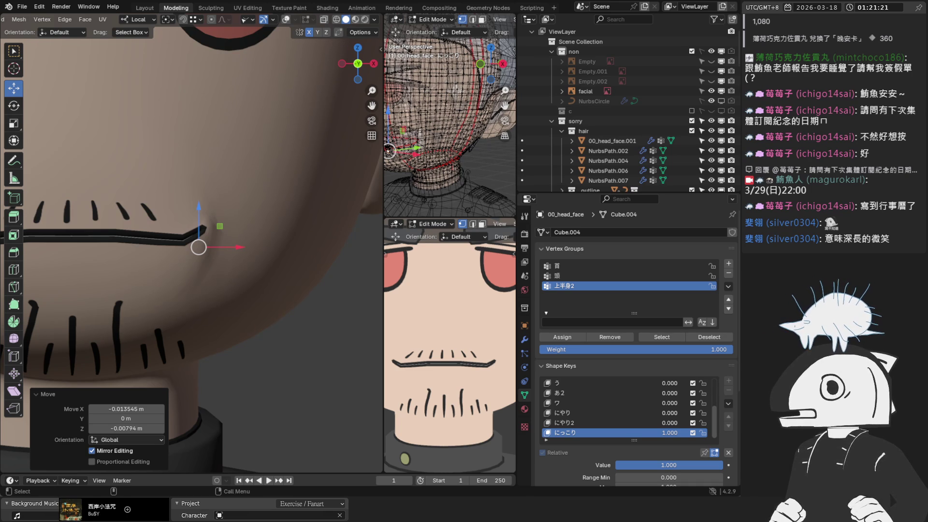
{"action": "mouse_move", "coordinate": [208, 203]}
{"action": "middle_mouse_down"}
{"action": "mouse_move", "coordinate": [224, 174]}
{"action": "mouse_move", "coordinate": [208, 145]}
{"action": "mouse_move", "coordinate": [323, 34]}
{"action": "middle_mouse_up"}
Show the wireframe and select the vertices at the mouth-line tip
{"action": "left_click", "coordinate": [287, 21]}
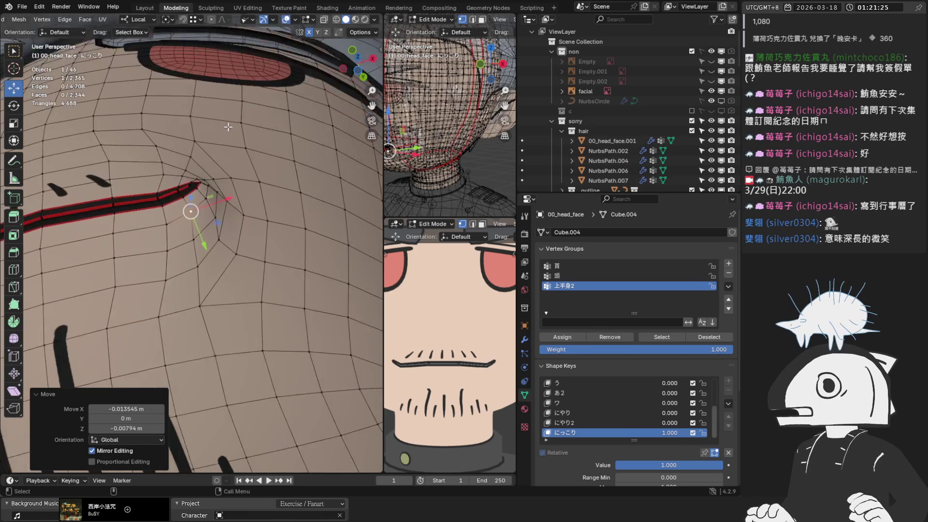
{"action": "mouse_move", "coordinate": [193, 208]}
{"action": "middle_mouse_down"}
{"action": "mouse_move", "coordinate": [145, 213]}
{"action": "mouse_move", "coordinate": [193, 286]}
{"action": "mouse_move", "coordinate": [263, 309]}
{"action": "mouse_move", "coordinate": [232, 271]}
{"action": "mouse_move", "coordinate": [159, 82]}
{"action": "mouse_move", "coordinate": [201, 104]}
{"action": "middle_mouse_up"}
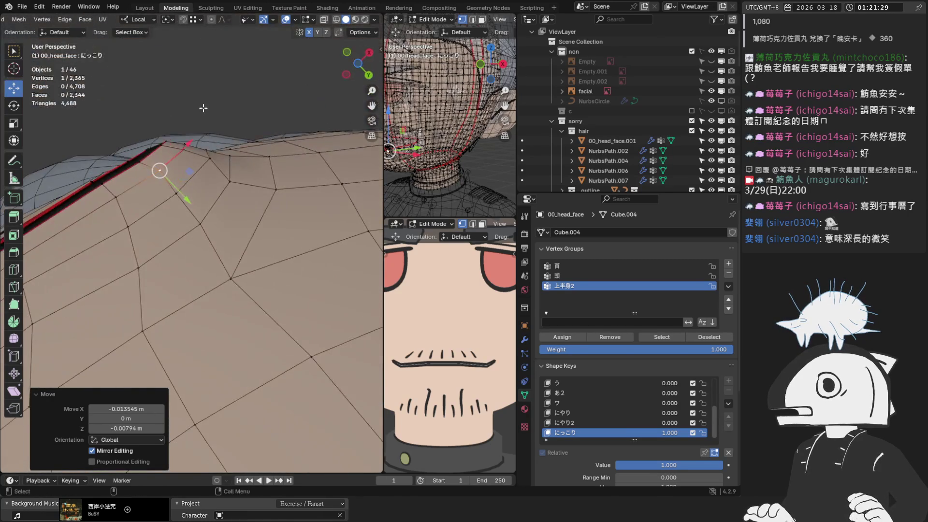
{"action": "scroll", "coordinate": [164, 174], "scroll_direction": "up", "scroll_amount": 4}
{"action": "left_click_drag", "start_coordinate": [127, 116], "coordinate": [155, 145]}
{"action": "middle_click_drag", "start_coordinate": [155, 145], "coordinate": [214, 119]}
{"action": "left_click_drag", "start_coordinate": [219, 172], "coordinate": [221, 187]}
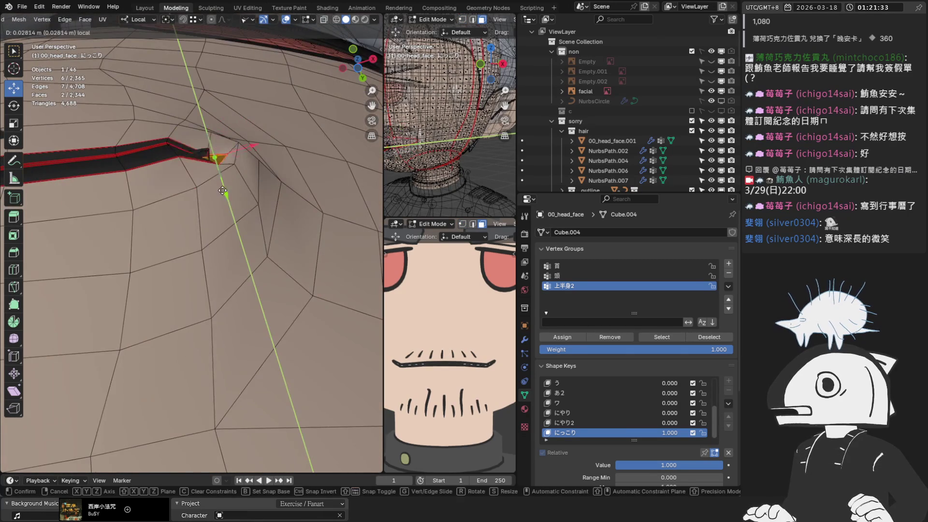
{"action": "right_click", "coordinate": [219, 182]}
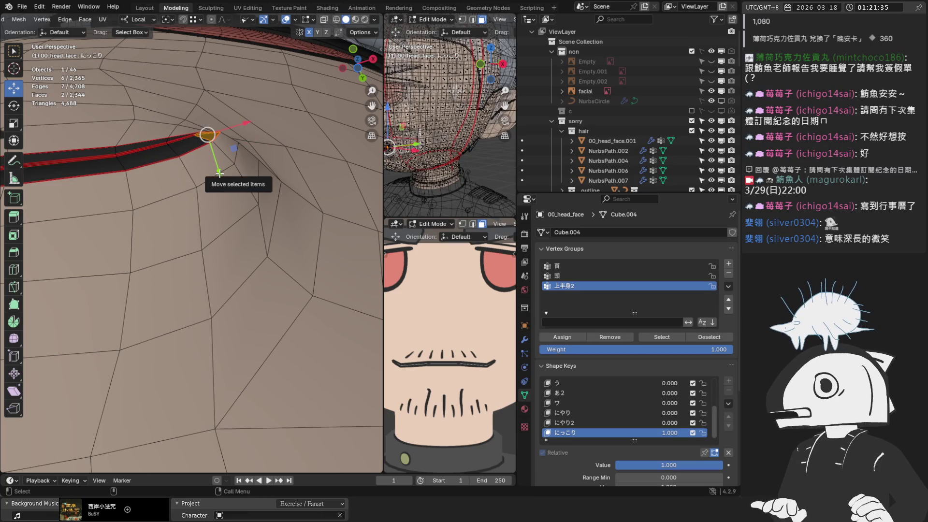
{"action": "left_click_drag", "start_coordinate": [214, 166], "coordinate": [214, 175]}
{"action": "key", "text": "ctrl+z"}
{"action": "scroll", "coordinate": [214, 172], "scroll_direction": "down", "scroll_amount": 3}
{"action": "scroll", "coordinate": [215, 176], "scroll_direction": "up", "scroll_amount": 3}
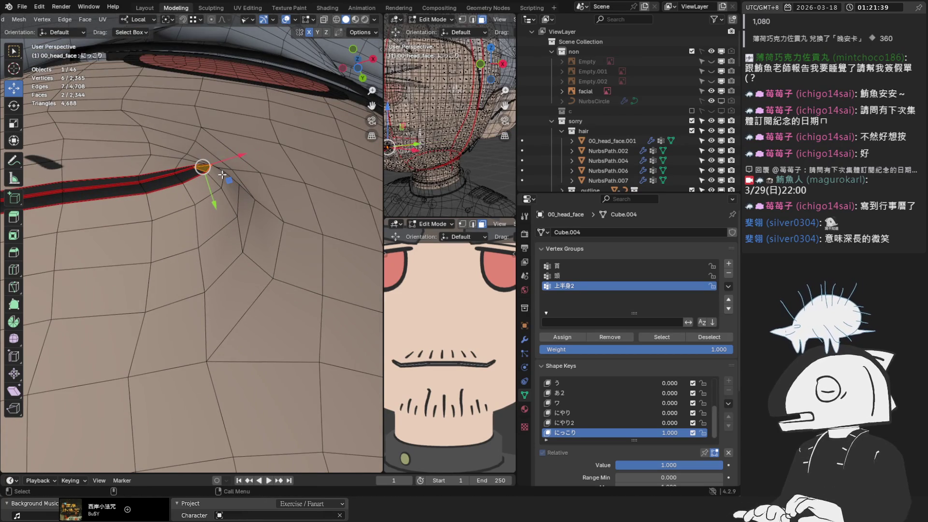
Raise the mouth-line tip along Y with proportional falloff
{"action": "key", "text": "g"}
{"action": "scroll", "coordinate": [222, 176], "scroll_direction": "down", "scroll_amount": 5}
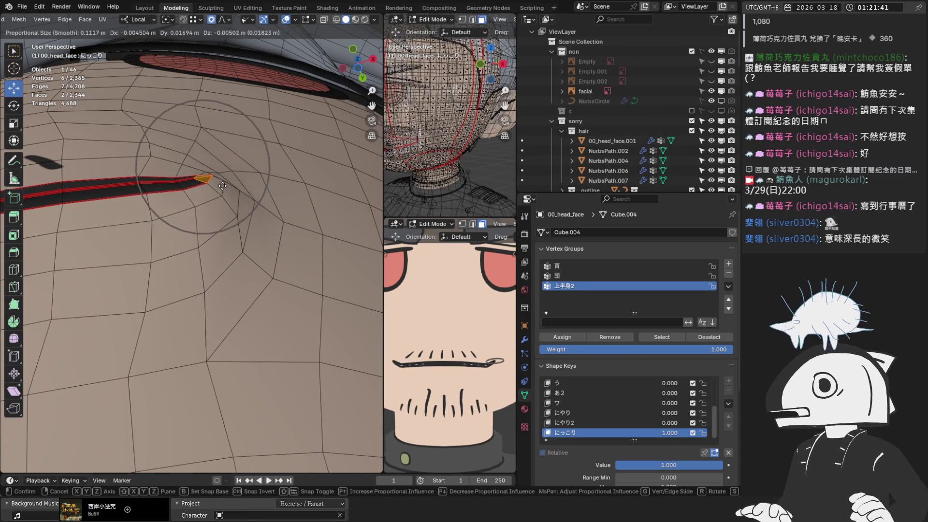
{"action": "right_click", "coordinate": [223, 178]}
{"action": "left_click_drag", "start_coordinate": [212, 199], "coordinate": [220, 221]}
{"action": "middle_click_drag", "start_coordinate": [219, 222], "coordinate": [195, 168]}
Rotate the corner 12.6° about Z to curl it upward, then view from the front
{"action": "left_click", "coordinate": [14, 106]}
{"action": "mouse_move", "coordinate": [240, 174]}
{"action": "left_mouse_down"}
{"action": "mouse_move", "coordinate": [382, 160]}
{"action": "mouse_move", "coordinate": [377, 167]}
{"action": "left_mouse_up"}
{"action": "mouse_move", "coordinate": [377, 167]}
{"action": "middle_mouse_down"}
{"action": "mouse_move", "coordinate": [220, 252]}
{"action": "mouse_move", "coordinate": [242, 271]}
{"action": "mouse_move", "coordinate": [333, 307]}
{"action": "mouse_move", "coordinate": [218, 271]}
{"action": "mouse_move", "coordinate": [198, 279]}
{"action": "mouse_move", "coordinate": [234, 260]}
{"action": "mouse_move", "coordinate": [261, 263]}
{"action": "middle_mouse_up"}
{"action": "key", "text": "KP_1"}
Switch to Sculpt Mode and smooth the mesh around the mouth corner
{"action": "scroll", "coordinate": [47, 19], "scroll_direction": "up", "scroll_amount": 6}
{"action": "left_click", "coordinate": [46, 20]}
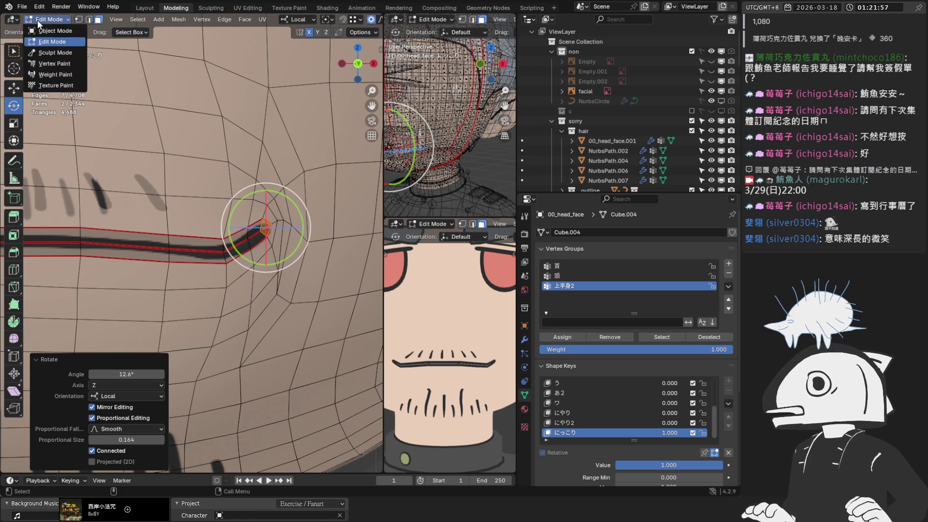
{"action": "left_click", "coordinate": [52, 53]}
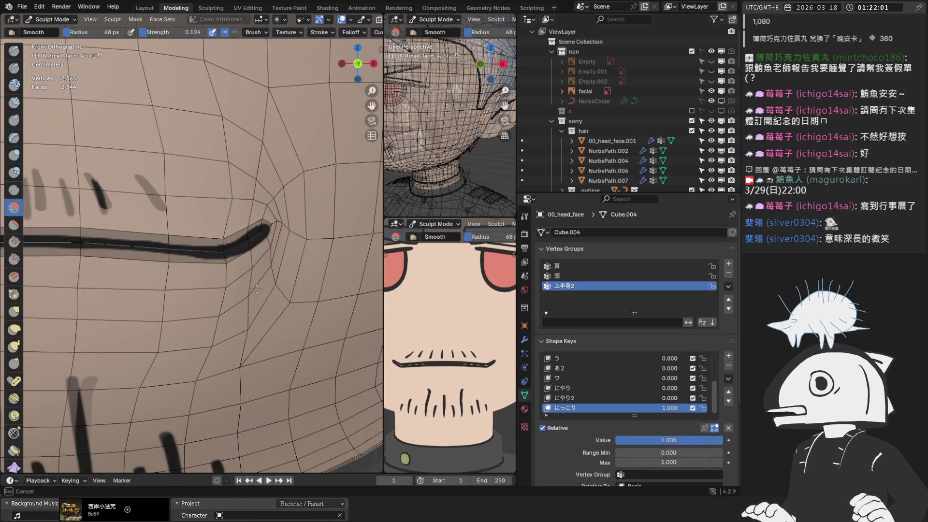
{"action": "left_click_drag", "start_coordinate": [235, 347], "coordinate": [222, 331]}
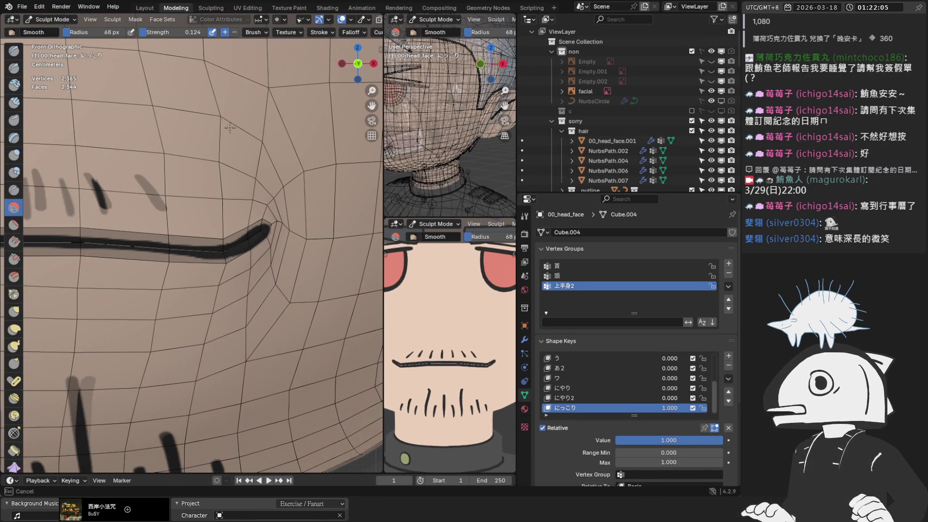
{"action": "left_click_drag", "start_coordinate": [199, 132], "coordinate": [169, 184]}
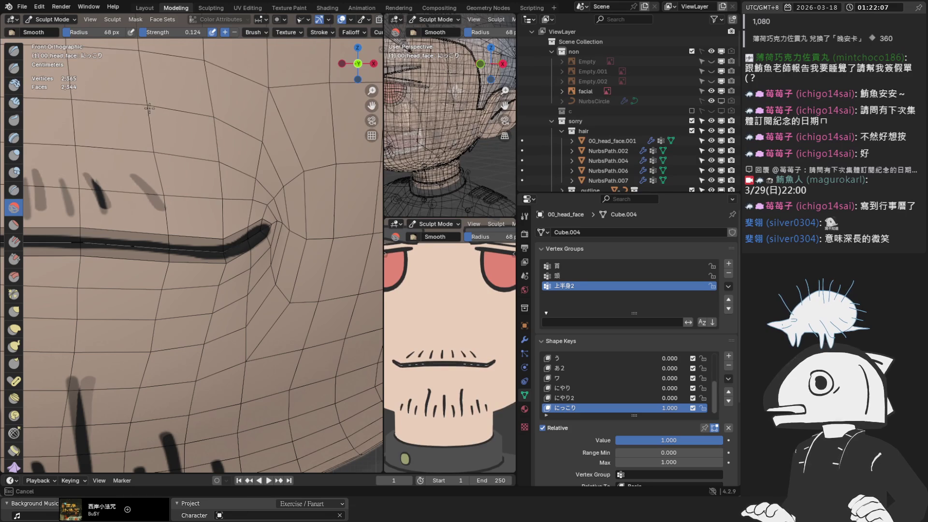
Smooth more of the surface along the mouth line and near the corner
{"action": "mouse_move", "coordinate": [282, 183]}
{"action": "middle_mouse_down"}
{"action": "mouse_move", "coordinate": [199, 126]}
{"action": "mouse_move", "coordinate": [238, 134]}
{"action": "middle_mouse_up"}
{"action": "scroll", "coordinate": [227, 145], "scroll_direction": "up", "scroll_amount": 3}
{"action": "left_click_drag", "start_coordinate": [216, 149], "coordinate": [130, 174]}
{"action": "mouse_move", "coordinate": [144, 102]}
{"action": "left_mouse_down"}
{"action": "mouse_move", "coordinate": [145, 176]}
{"action": "mouse_move", "coordinate": [127, 173]}
{"action": "left_mouse_up"}
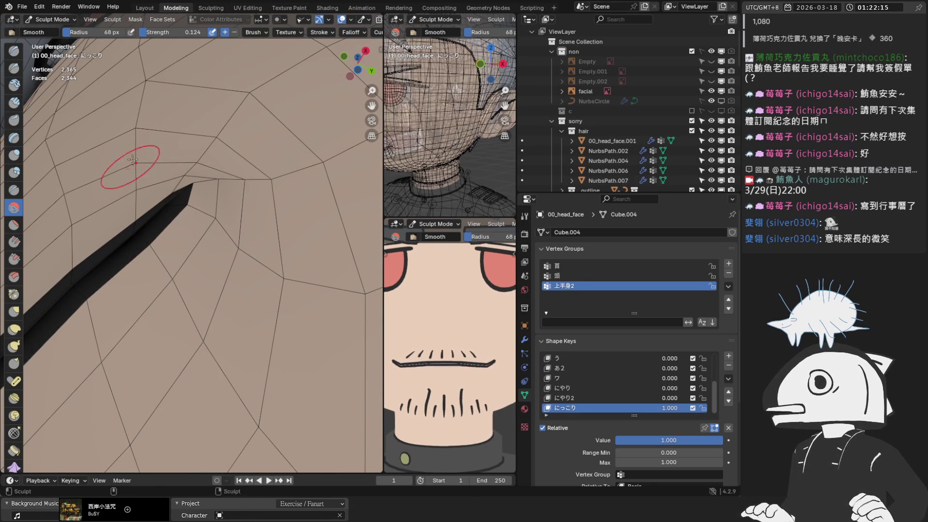
{"action": "middle_click_drag", "start_coordinate": [137, 132], "coordinate": [197, 120]}
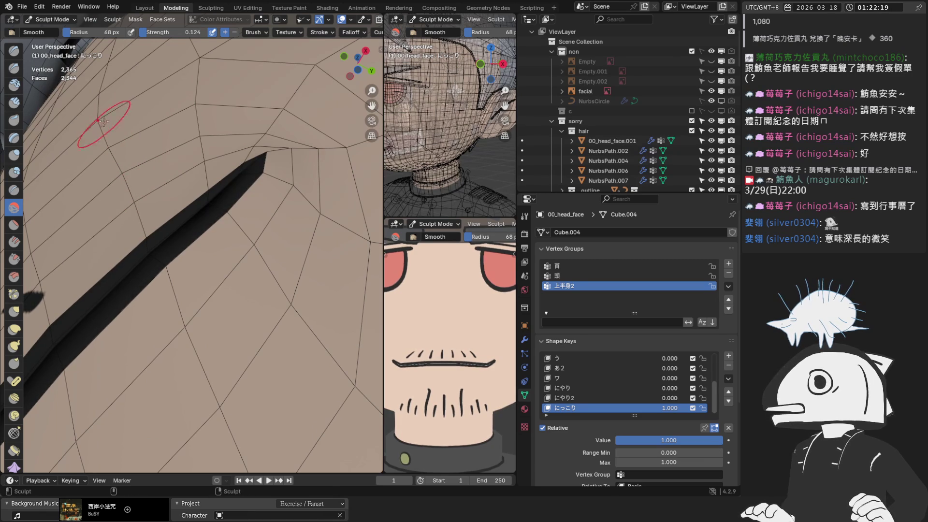
{"action": "middle_click_drag", "start_coordinate": [239, 125], "coordinate": [241, 128]}
{"action": "mouse_move", "coordinate": [244, 129]}
{"action": "left_mouse_down"}
{"action": "mouse_move", "coordinate": [266, 138]}
{"action": "mouse_move", "coordinate": [221, 210]}
{"action": "left_mouse_up"}
{"action": "mouse_move", "coordinate": [224, 169]}
{"action": "left_mouse_down"}
{"action": "mouse_move", "coordinate": [179, 242]}
{"action": "mouse_move", "coordinate": [189, 290]}
{"action": "left_mouse_up"}
Select the Grab brush from a side view of the head
{"action": "mouse_move", "coordinate": [278, 243]}
{"action": "middle_mouse_down"}
{"action": "mouse_move", "coordinate": [279, 201]}
{"action": "mouse_move", "coordinate": [192, 257]}
{"action": "mouse_move", "coordinate": [290, 201]}
{"action": "mouse_move", "coordinate": [326, 223]}
{"action": "mouse_move", "coordinate": [310, 228]}
{"action": "middle_mouse_up"}
{"action": "scroll", "coordinate": [183, 130], "scroll_direction": "up", "scroll_amount": 5}
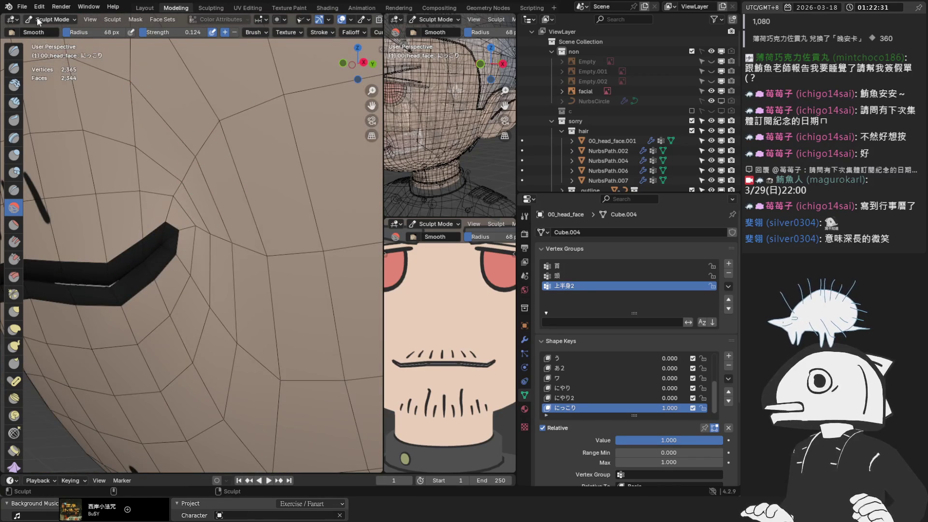
{"action": "left_click", "coordinate": [37, 18]}
{"action": "left_click", "coordinate": [15, 312]}
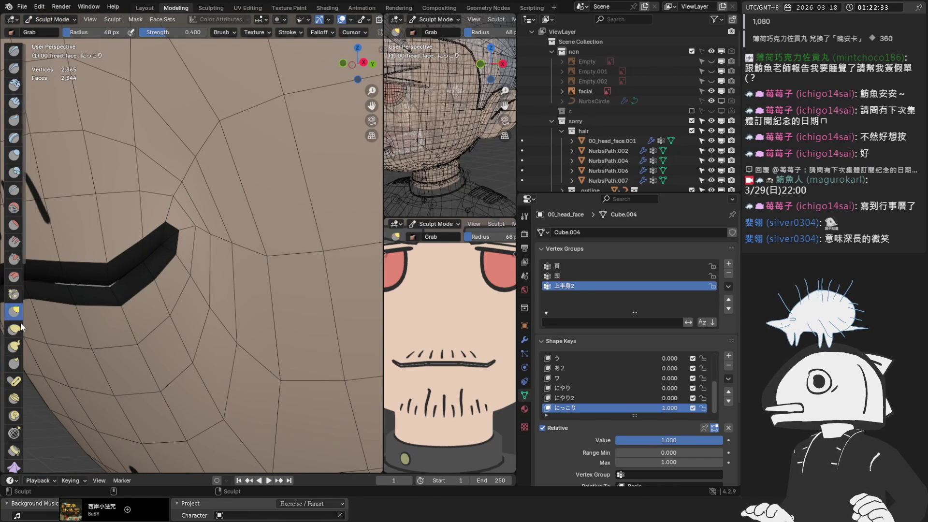
Choose the Elastic Deform brush and make a slight deform stroke near the mouth corner
{"action": "left_click", "coordinate": [15, 328]}
{"action": "mouse_move", "coordinate": [221, 256]}
{"action": "middle_mouse_down"}
{"action": "mouse_move", "coordinate": [196, 181]}
{"action": "mouse_move", "coordinate": [164, 171]}
{"action": "middle_mouse_up"}
{"action": "key", "text": "Right"}
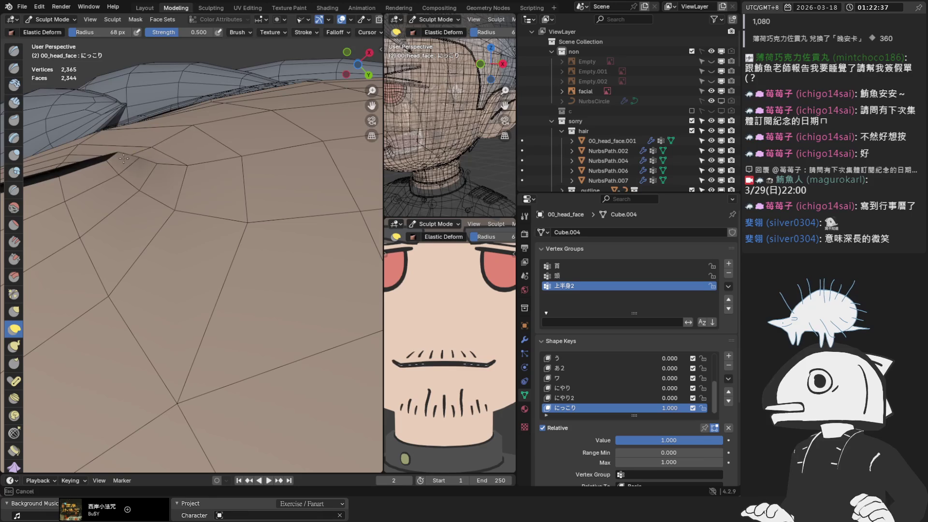
{"action": "middle_click_drag", "start_coordinate": [124, 158], "coordinate": [120, 147]}
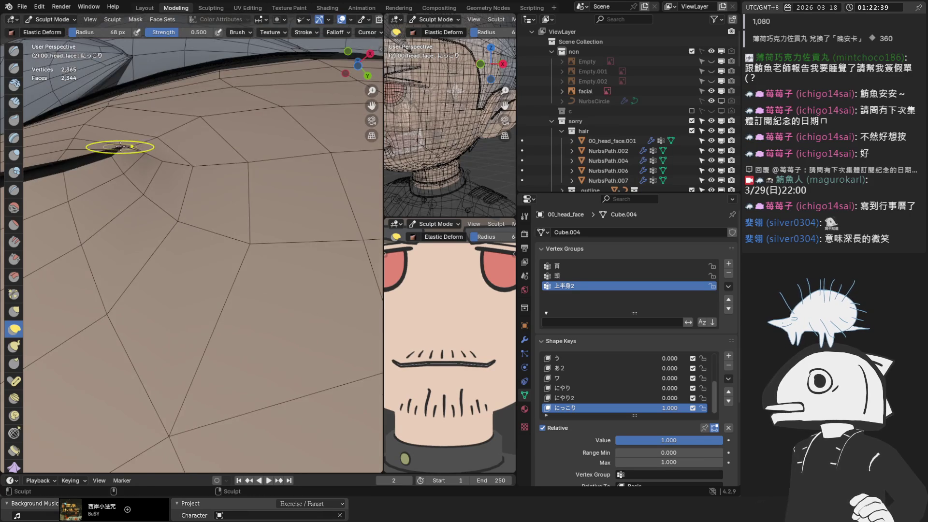
{"action": "mouse_move", "coordinate": [135, 161]}
{"action": "middle_mouse_down"}
{"action": "mouse_move", "coordinate": [131, 151]}
{"action": "mouse_move", "coordinate": [136, 171]}
{"action": "middle_mouse_up"}
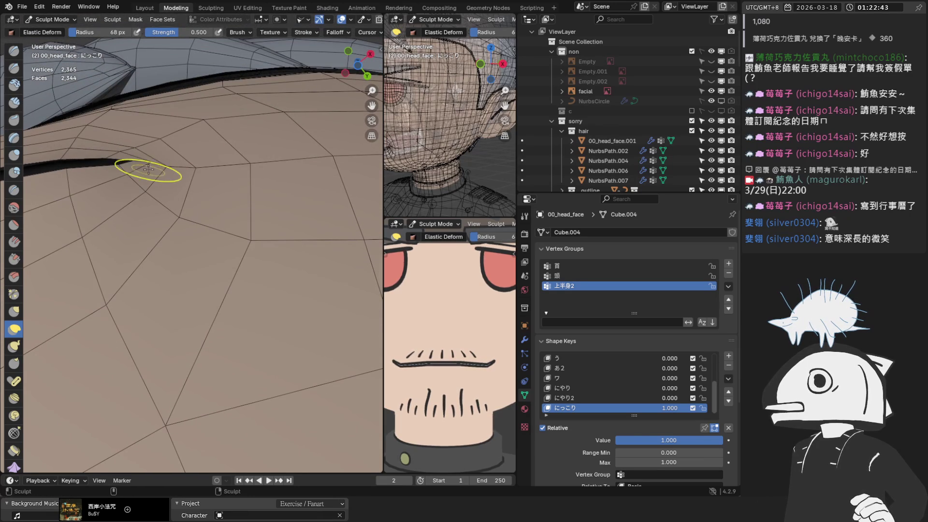
{"action": "left_click_drag", "start_coordinate": [162, 150], "coordinate": [195, 159]}
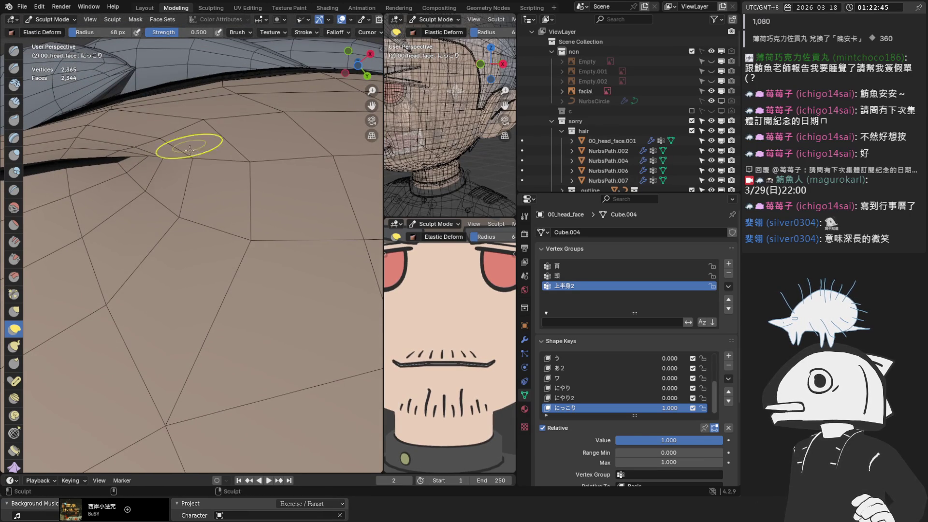
{"action": "middle_click_drag", "start_coordinate": [189, 149], "coordinate": [196, 157]}
Isolate the head in local view and elastic-stroke the mouth corner outward and up
{"action": "key", "text": "ctrl+KP_7"}
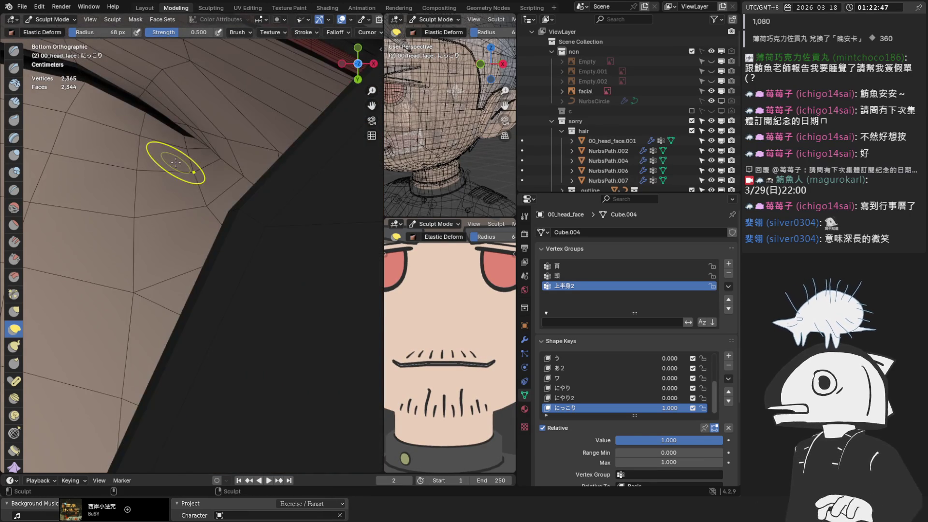
{"action": "key", "text": "KP_Divide"}
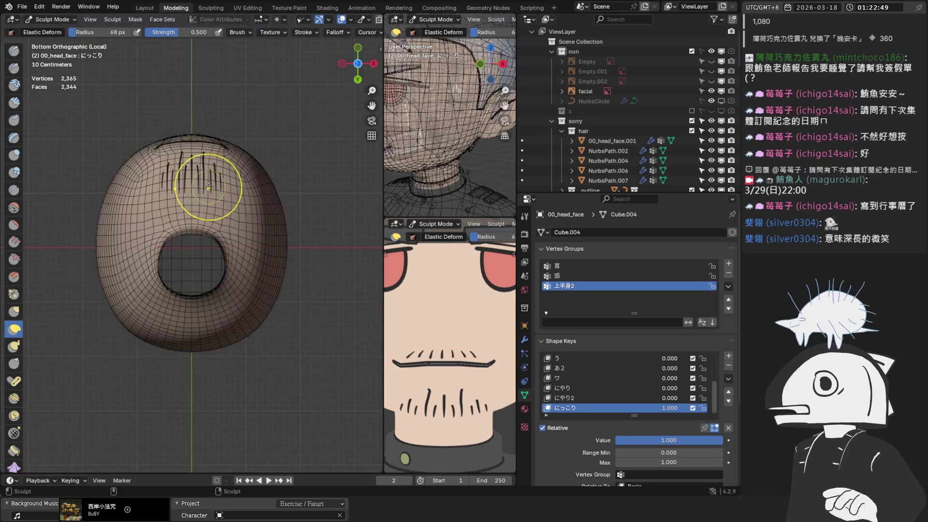
{"action": "scroll", "coordinate": [217, 248], "scroll_direction": "up", "scroll_amount": 10}
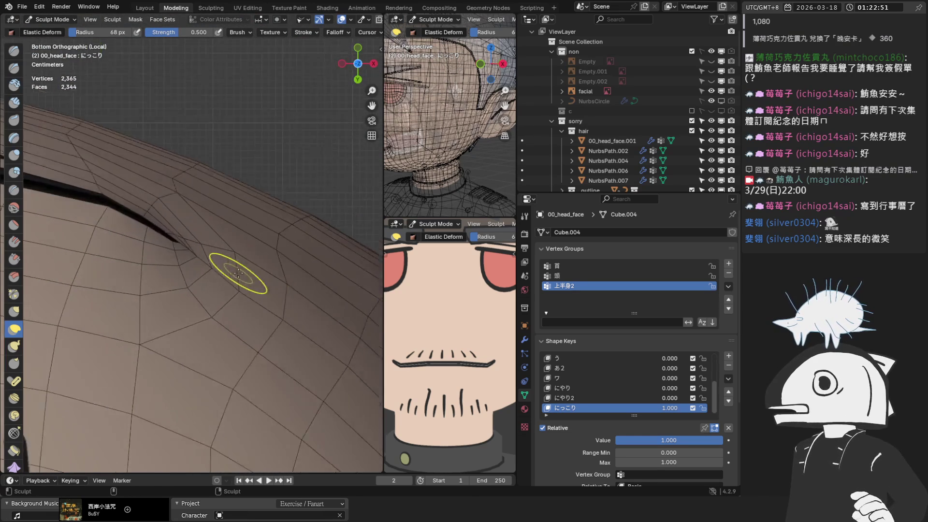
{"action": "scroll", "coordinate": [175, 263], "scroll_direction": "up", "scroll_amount": 2}
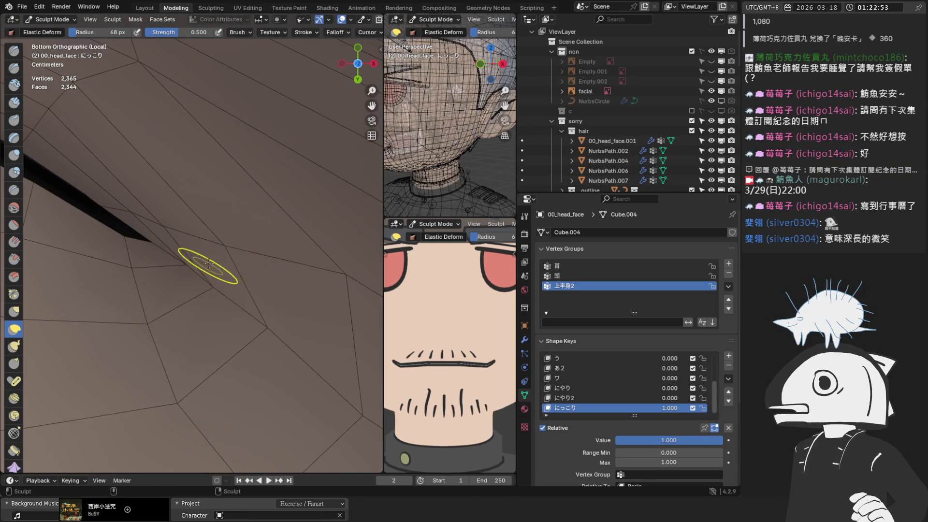
{"action": "mouse_move", "coordinate": [158, 250]}
{"action": "middle_mouse_down"}
{"action": "mouse_move", "coordinate": [147, 244]}
{"action": "mouse_move", "coordinate": [153, 254]}
{"action": "middle_mouse_up"}
{"action": "key", "text": "KP_1"}
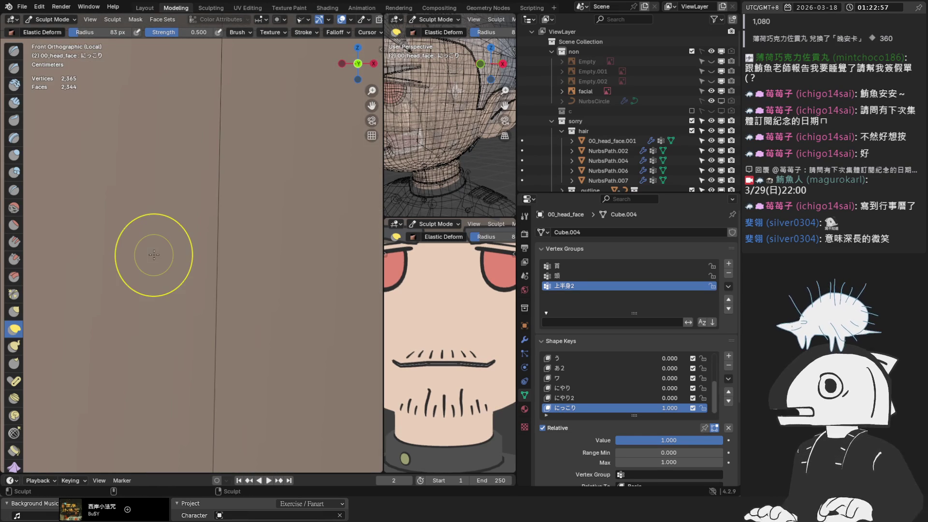
{"action": "scroll", "coordinate": [153, 255], "scroll_direction": "down", "scroll_amount": 8}
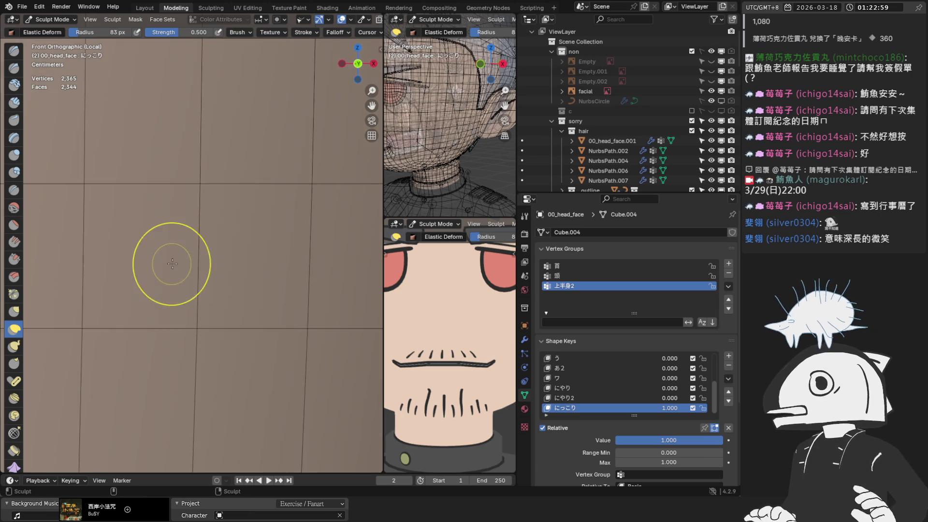
{"action": "key", "text": "KP_7"}
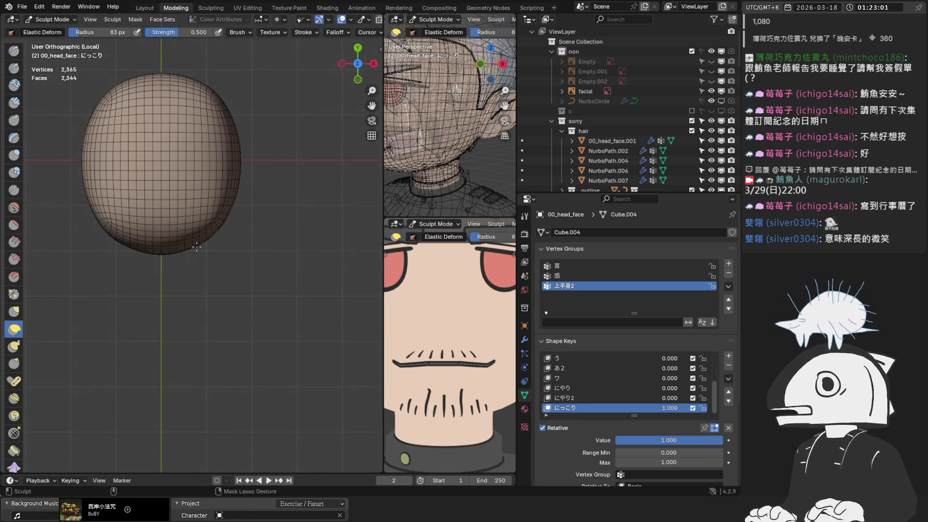
{"action": "key", "text": "ctrl+KP_7"}
{"action": "scroll", "coordinate": [196, 249], "scroll_direction": "up", "scroll_amount": 10}
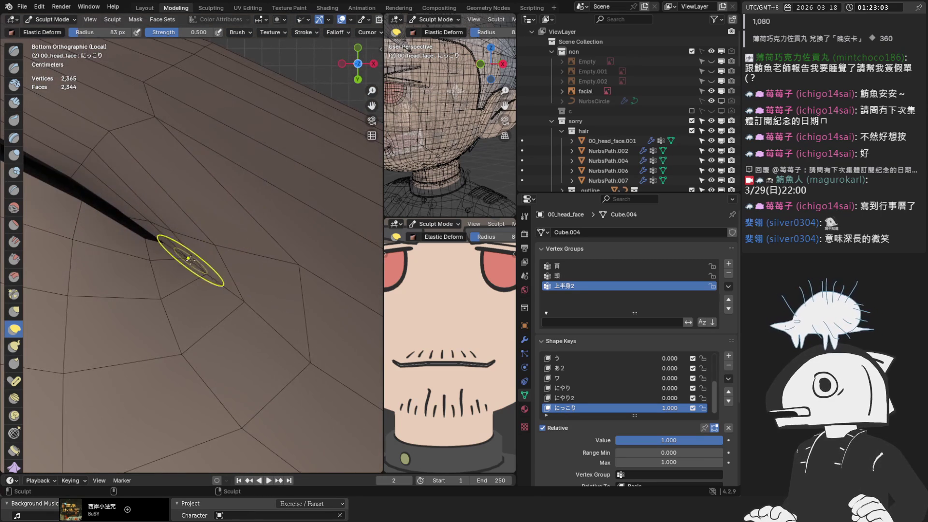
{"action": "left_click_drag", "start_coordinate": [241, 305], "coordinate": [245, 308]}
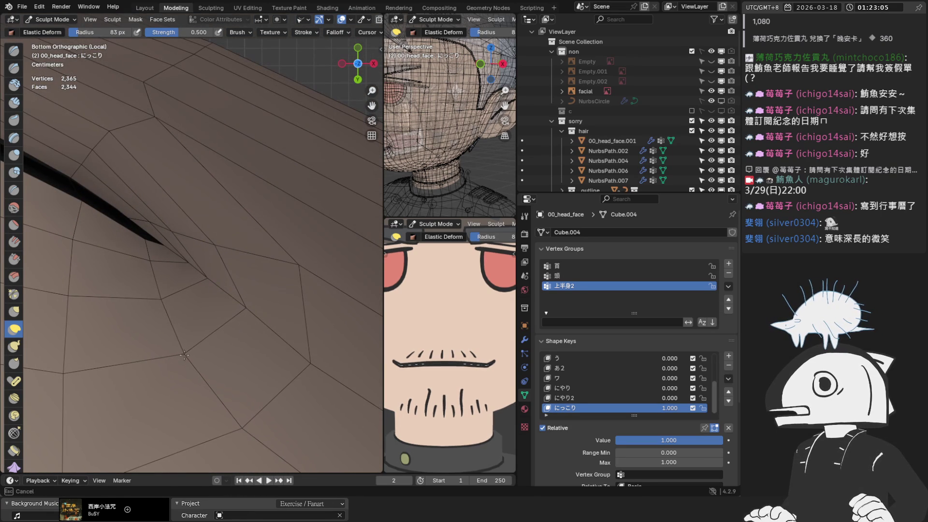
{"action": "left_click_drag", "start_coordinate": [203, 246], "coordinate": [201, 245]}
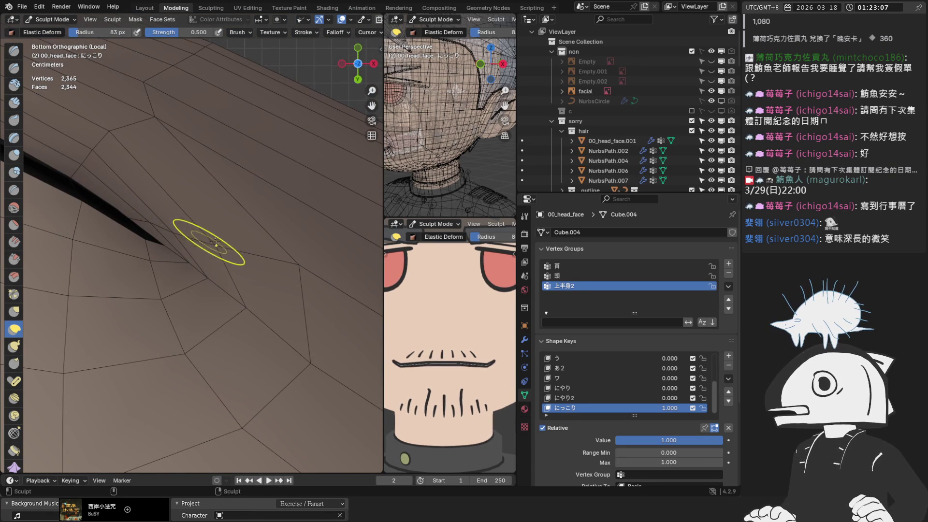
{"action": "mouse_move", "coordinate": [218, 238]}
{"action": "left_mouse_down"}
{"action": "mouse_move", "coordinate": [270, 258]}
{"action": "mouse_move", "coordinate": [302, 286]}
{"action": "mouse_move", "coordinate": [295, 227]}
{"action": "left_mouse_up"}
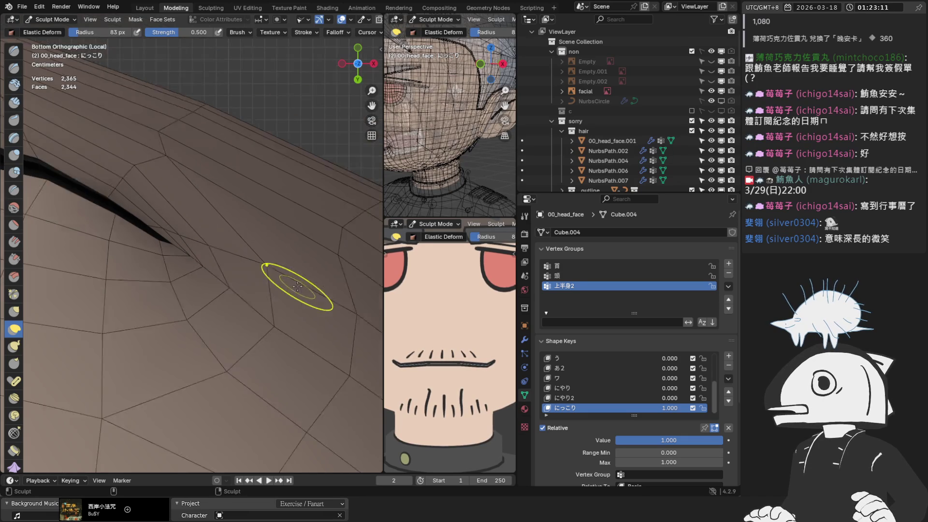
{"action": "left_click_drag", "start_coordinate": [169, 183], "coordinate": [156, 174]}
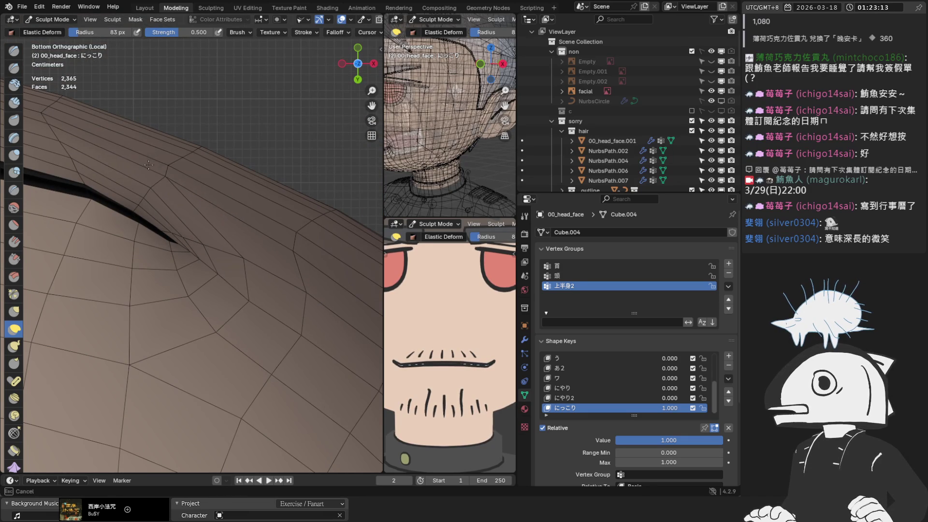
From the front view, pull the right end of the lip line upward with elastic strokes
{"action": "mouse_move", "coordinate": [144, 161]}
{"action": "middle_mouse_down"}
{"action": "mouse_move", "coordinate": [176, 290]}
{"action": "mouse_move", "coordinate": [266, 238]}
{"action": "mouse_move", "coordinate": [261, 207]}
{"action": "mouse_move", "coordinate": [265, 240]}
{"action": "middle_mouse_up"}
{"action": "key", "text": "KP_1"}
{"action": "scroll", "coordinate": [265, 240], "scroll_direction": "up", "scroll_amount": 1}
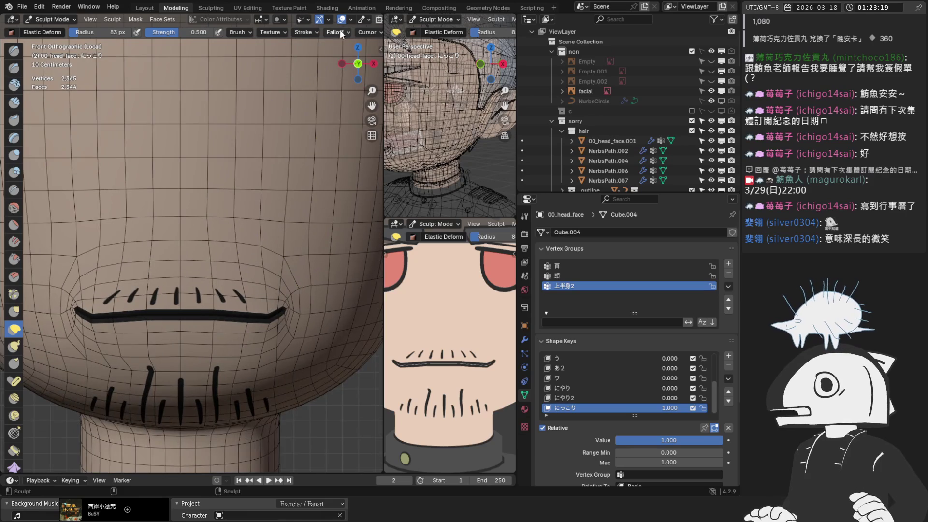
{"action": "scroll", "coordinate": [360, 25], "scroll_direction": "down", "scroll_amount": 1}
{"action": "scroll", "coordinate": [360, 25], "scroll_direction": "down", "scroll_amount": 2}
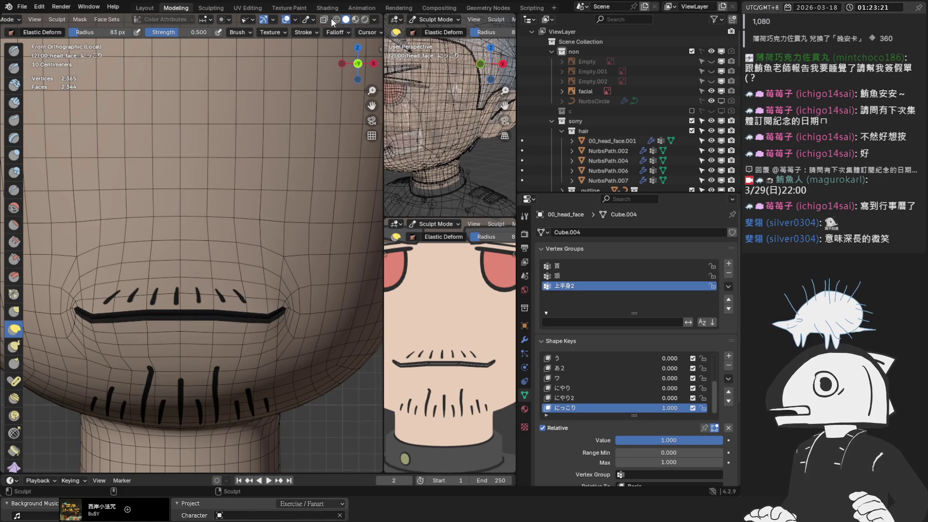
{"action": "left_click", "coordinate": [325, 21]}
{"action": "left_click", "coordinate": [325, 21]}
{"action": "scroll", "coordinate": [304, 126], "scroll_direction": "up", "scroll_amount": 6}
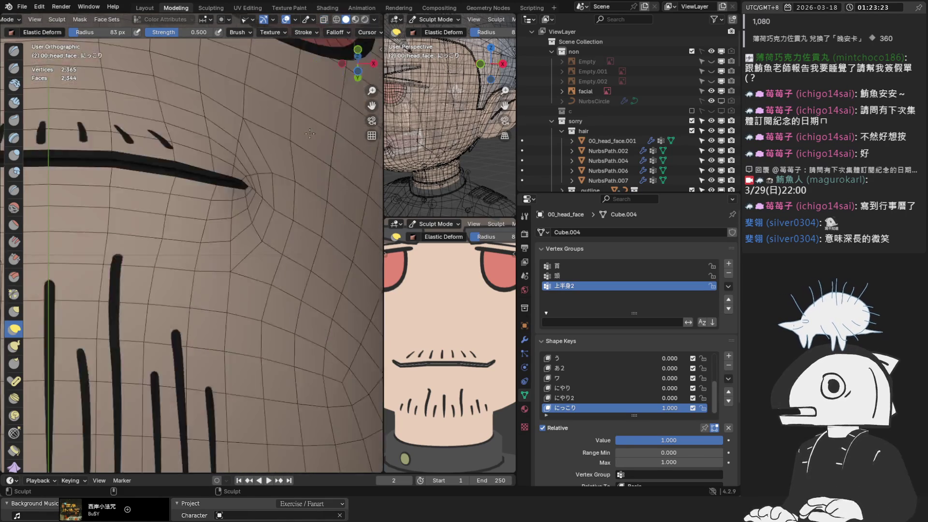
{"action": "scroll", "coordinate": [215, 218], "scroll_direction": "down", "scroll_amount": 4}
{"action": "scroll", "coordinate": [280, 280], "scroll_direction": "up", "scroll_amount": 6}
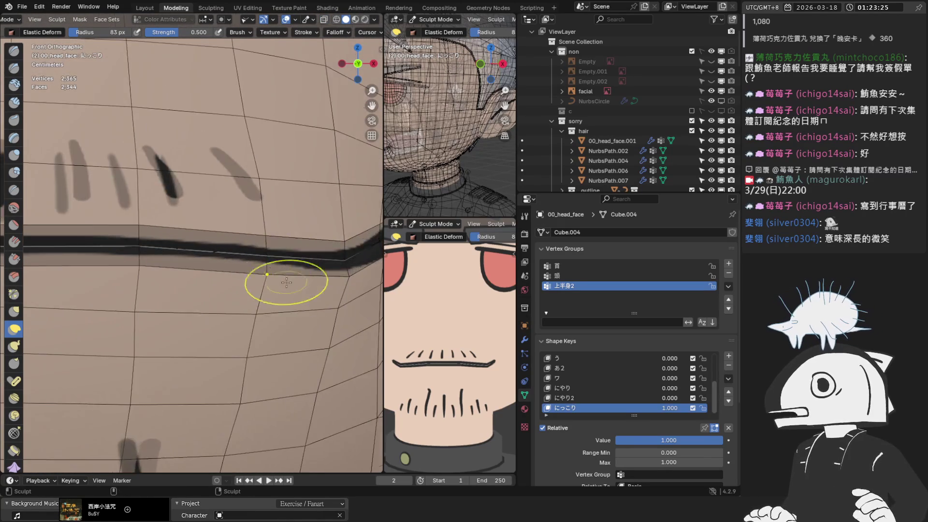
{"action": "scroll", "coordinate": [227, 369], "scroll_direction": "down", "scroll_amount": 2, "text": "shift"}
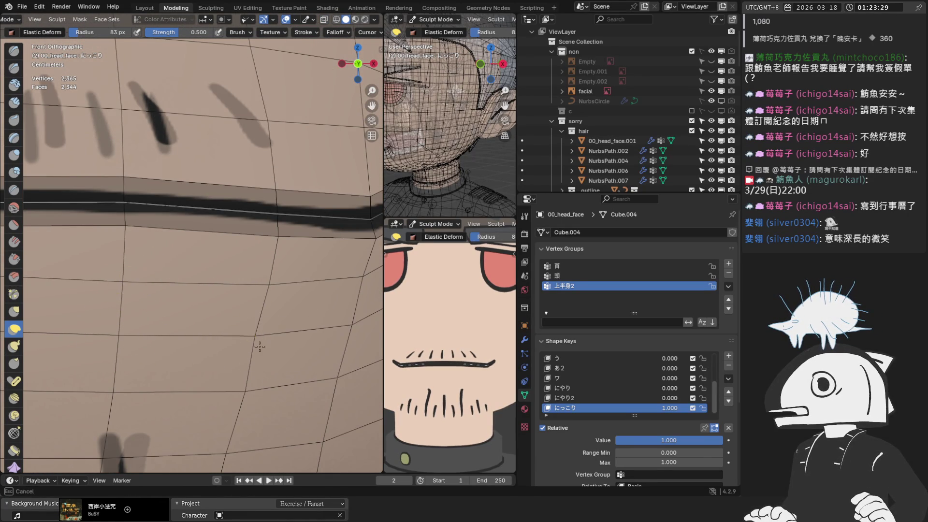
{"action": "left_click_drag", "start_coordinate": [253, 344], "coordinate": [250, 374]}
{"action": "mouse_move", "coordinate": [306, 373]}
{"action": "left_mouse_down"}
{"action": "mouse_move", "coordinate": [248, 269]}
{"action": "mouse_move", "coordinate": [247, 290]}
{"action": "mouse_move", "coordinate": [259, 269]}
{"action": "left_mouse_up"}
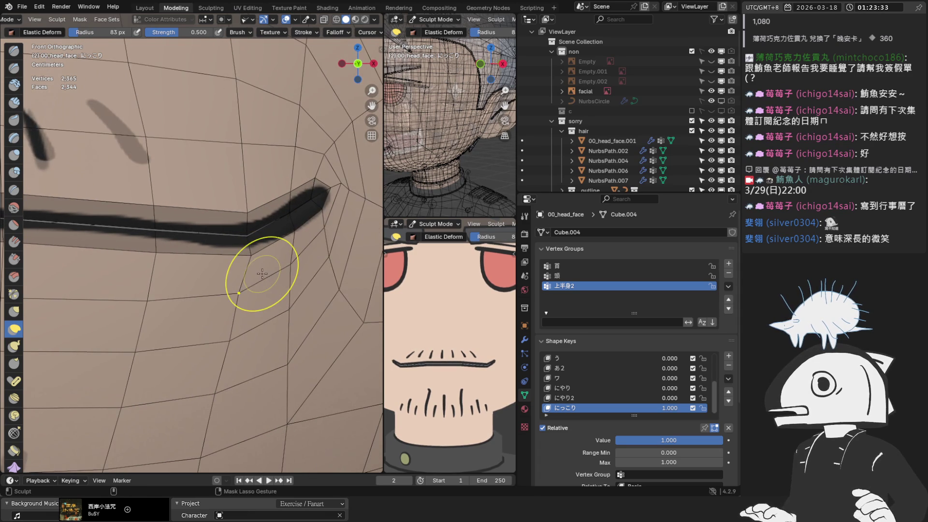
{"action": "scroll", "coordinate": [53, 21], "scroll_direction": "up", "scroll_amount": 3}
{"action": "left_click", "coordinate": [54, 20]}
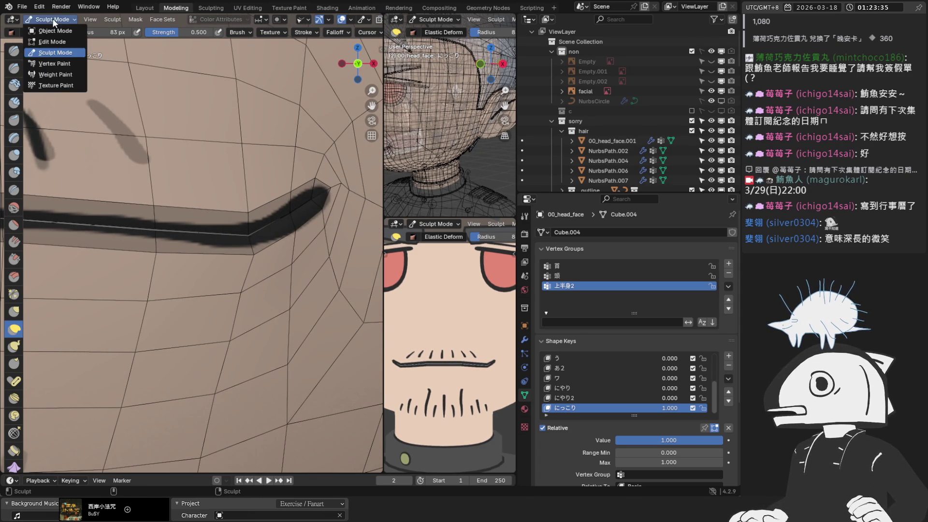
In Edit Mode, move the mouth-corner vertex with proportional falloff (-0.007006 m X, -0.002725 m Z)
{"action": "left_click", "coordinate": [50, 31]}
{"action": "key", "text": "Tab"}
{"action": "left_click", "coordinate": [282, 261]}
{"action": "key", "text": "r"}
{"action": "key", "text": "r"}
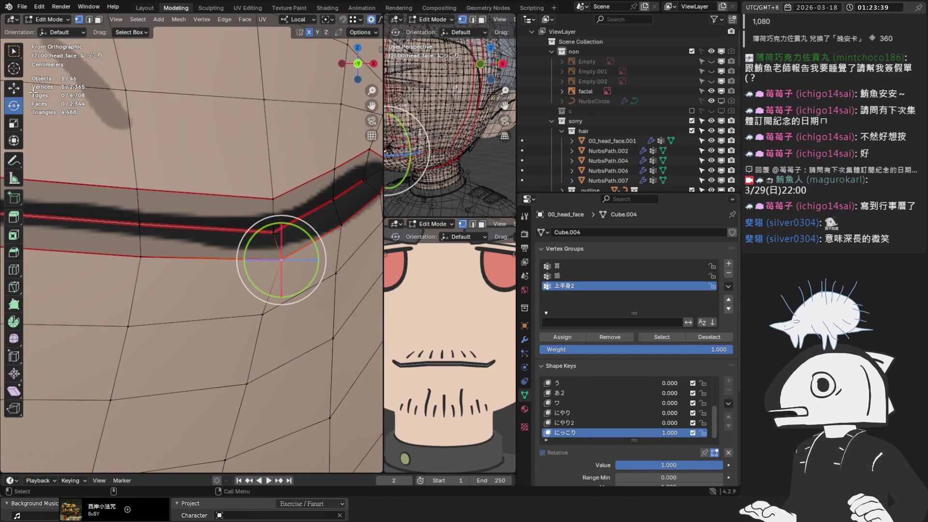
{"action": "key", "text": "Escape"}
{"action": "scroll", "coordinate": [283, 261], "scroll_direction": "up", "scroll_amount": 1}
{"action": "key", "text": "g"}
{"action": "scroll", "coordinate": [293, 278], "scroll_direction": "up", "scroll_amount": 15}
{"action": "left_click", "coordinate": [293, 271]}
{"action": "left_click_drag", "start_coordinate": [296, 254], "coordinate": [290, 268]}
{"action": "scroll", "coordinate": [290, 267], "scroll_direction": "down", "scroll_amount": 6}
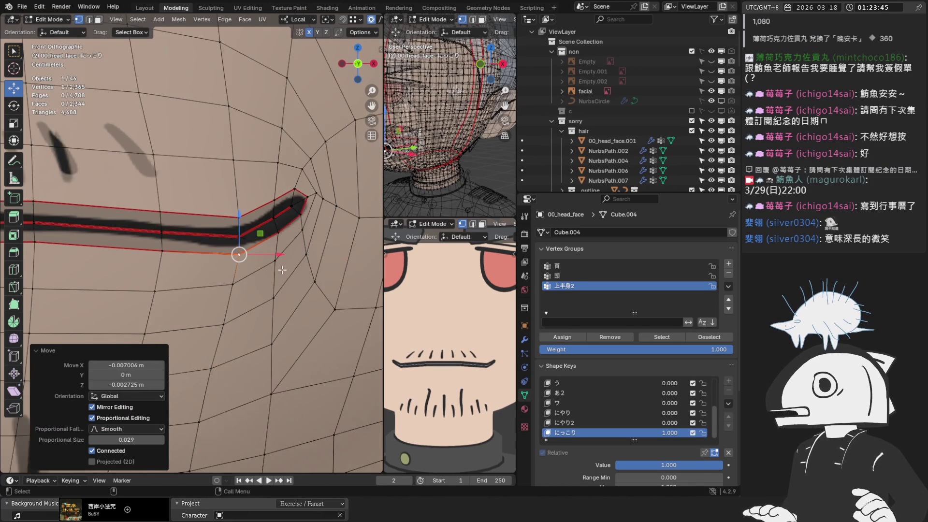
Select vertices along the middle of the lip line, hide overlays and return to Object Mode
{"action": "middle_click_drag", "start_coordinate": [165, 223], "coordinate": [288, 240], "text": "shift"}
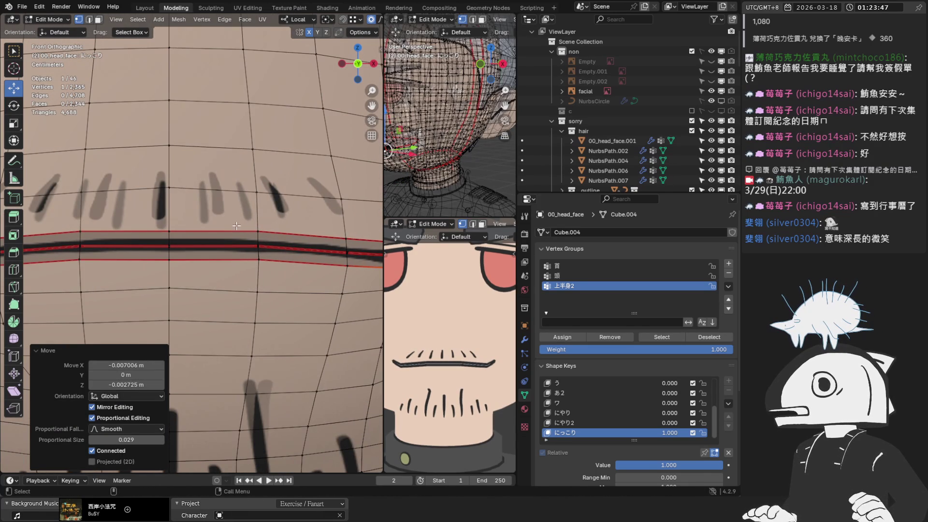
{"action": "left_click", "coordinate": [258, 246]}
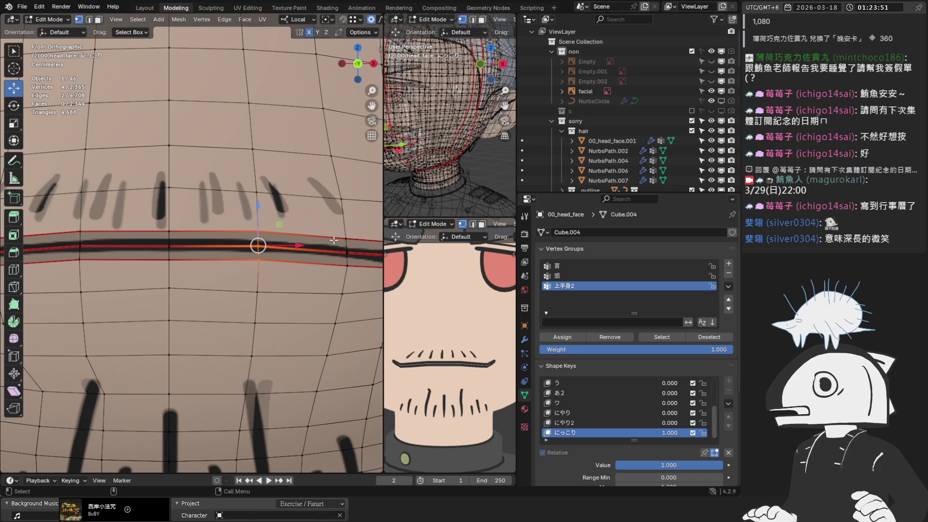
{"action": "scroll", "coordinate": [326, 238], "scroll_direction": "down", "scroll_amount": 6}
{"action": "scroll", "coordinate": [329, 19], "scroll_direction": "down", "scroll_amount": 4}
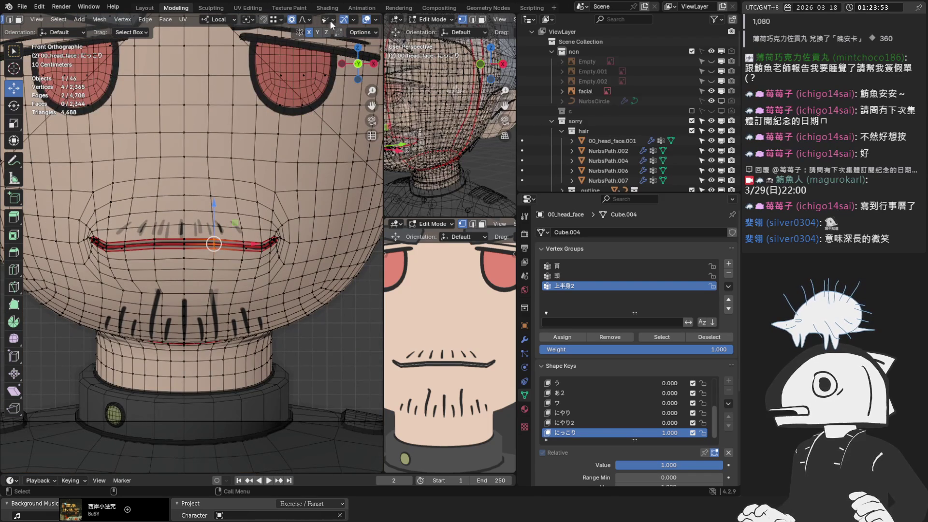
{"action": "scroll", "coordinate": [341, 22], "scroll_direction": "down", "scroll_amount": 3}
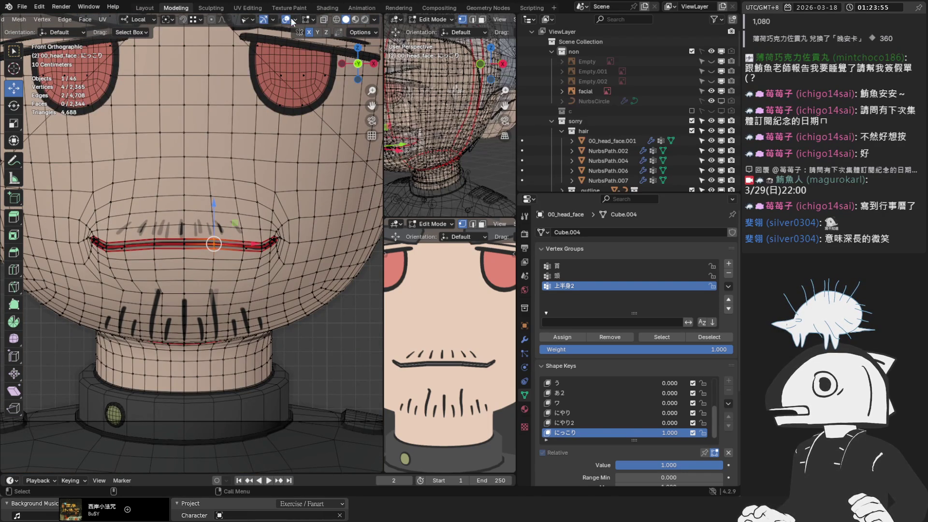
{"action": "left_click", "coordinate": [288, 19]}
{"action": "key", "text": "Tab"}
Compare the にっこり smile at 0 and full strength, then make the う shape key active
{"action": "scroll", "coordinate": [270, 200], "scroll_direction": "up", "scroll_amount": 5}
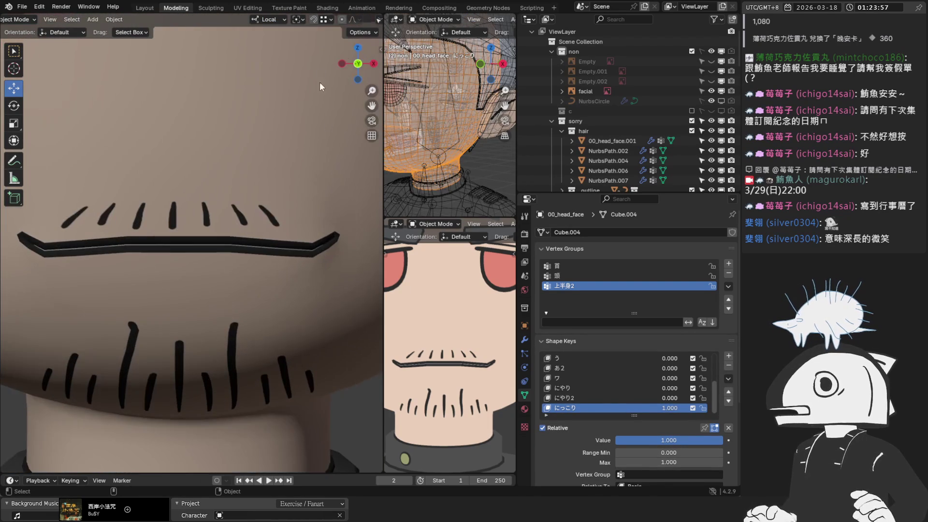
{"action": "scroll", "coordinate": [322, 71], "scroll_direction": "down", "scroll_amount": 3}
{"action": "mouse_move", "coordinate": [692, 440]}
{"action": "left_mouse_down"}
{"action": "mouse_move", "coordinate": [619, 440]}
{"action": "mouse_move", "coordinate": [710, 437]}
{"action": "left_mouse_up"}
{"action": "left_click", "coordinate": [575, 360]}
{"action": "mouse_move", "coordinate": [628, 440]}
{"action": "left_mouse_down"}
{"action": "mouse_move", "coordinate": [686, 441]}
{"action": "mouse_move", "coordinate": [615, 440]}
{"action": "left_mouse_up"}
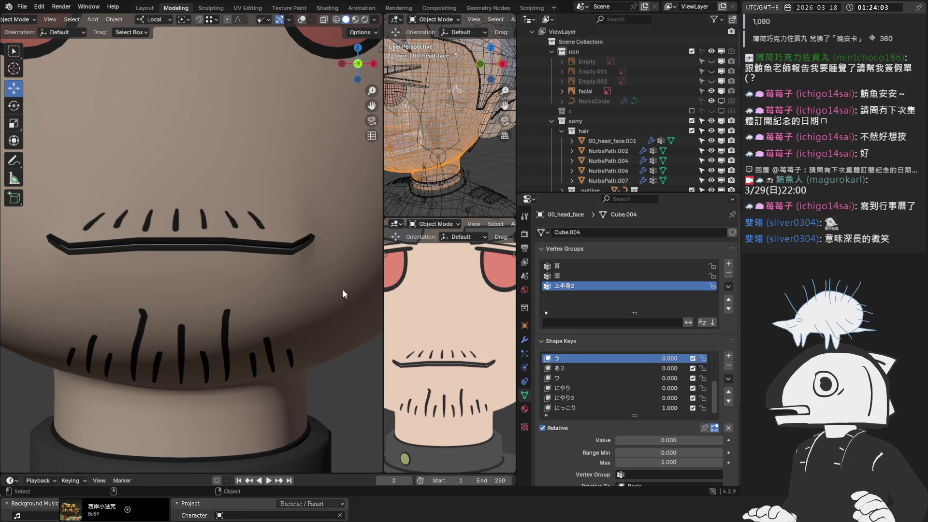
{"action": "scroll", "coordinate": [287, 247], "scroll_direction": "up", "scroll_amount": 1}
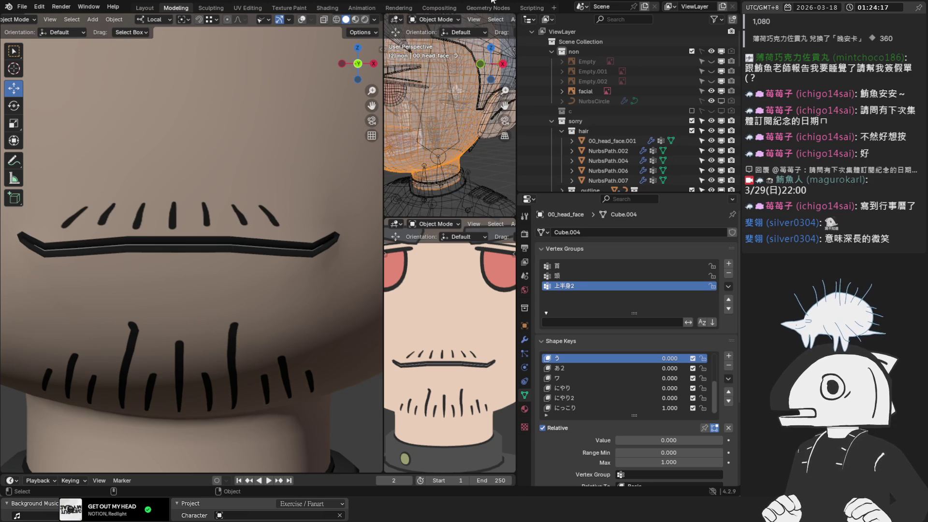
{"action": "left_click", "coordinate": [304, 20]}
{"action": "key", "text": "Tab"}
{"action": "scroll", "coordinate": [340, 281], "scroll_direction": "up", "scroll_amount": 8}
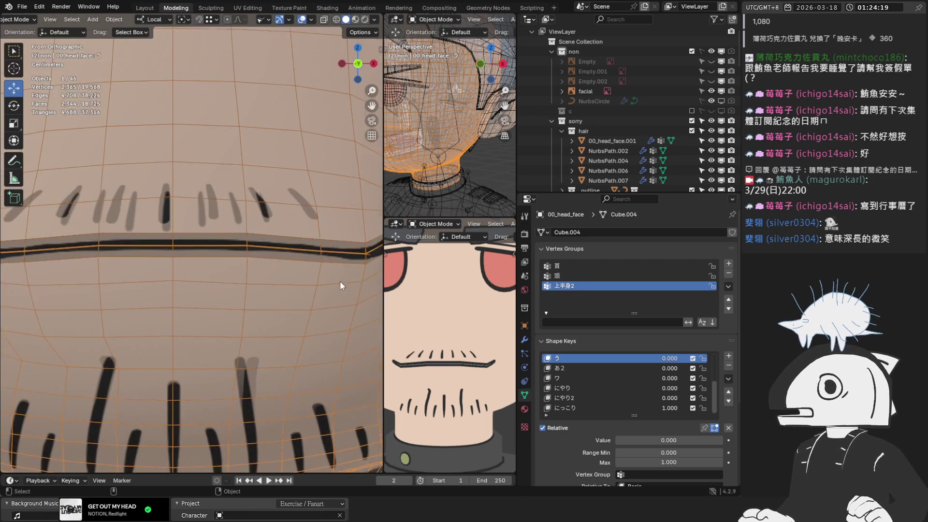
With にっこり active, move a single hair-band vertex slightly in X-ray view
{"action": "mouse_move", "coordinate": [213, 260]}
{"action": "middle_mouse_down"}
{"action": "mouse_move", "coordinate": [174, 192]}
{"action": "mouse_move", "coordinate": [232, 179]}
{"action": "middle_mouse_up"}
{"action": "scroll", "coordinate": [348, 22], "scroll_direction": "down", "scroll_amount": 5}
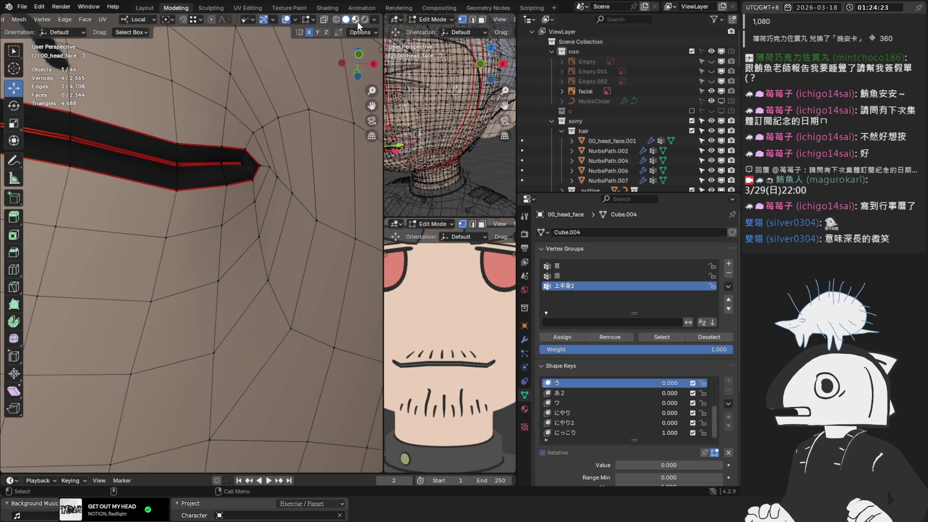
{"action": "left_click", "coordinate": [323, 20]}
{"action": "mouse_move", "coordinate": [232, 172]}
{"action": "middle_mouse_down"}
{"action": "mouse_move", "coordinate": [292, 153]}
{"action": "mouse_move", "coordinate": [319, 171]}
{"action": "mouse_move", "coordinate": [241, 182]}
{"action": "mouse_move", "coordinate": [244, 166]}
{"action": "mouse_move", "coordinate": [115, 207]}
{"action": "mouse_move", "coordinate": [222, 186]}
{"action": "mouse_move", "coordinate": [227, 145]}
{"action": "middle_mouse_up"}
{"action": "left_click", "coordinate": [192, 182]}
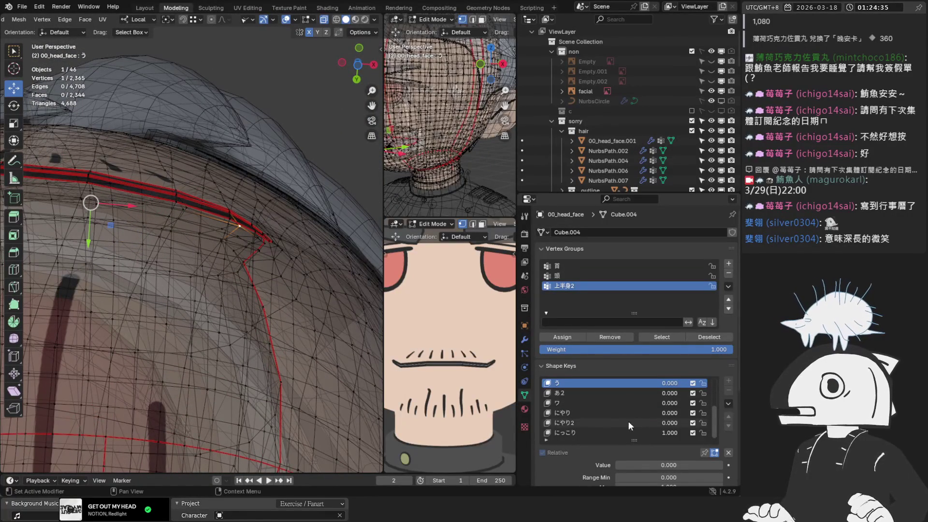
{"action": "left_click", "coordinate": [594, 430]}
{"action": "middle_click_drag", "start_coordinate": [252, 227], "coordinate": [268, 215]}
{"action": "key", "text": "g"}
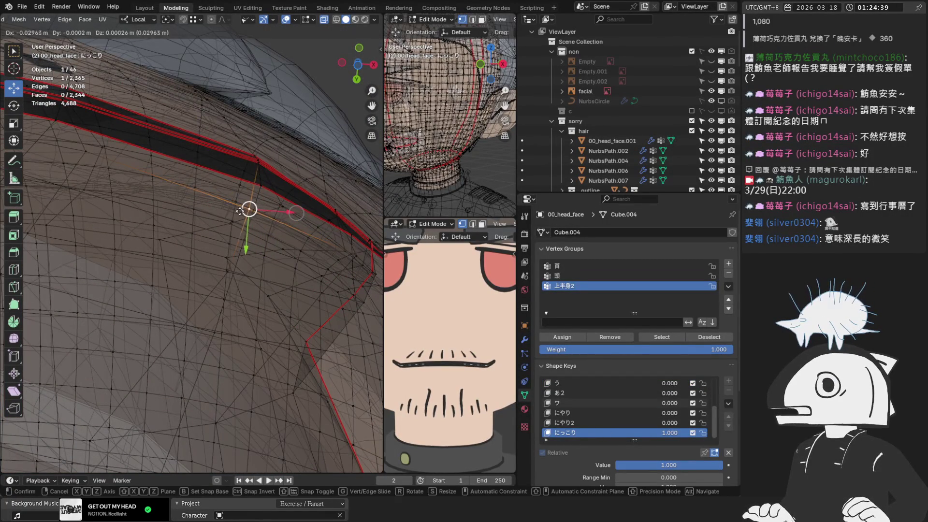
{"action": "left_click", "coordinate": [248, 208]}
{"action": "mouse_move", "coordinate": [248, 208]}
{"action": "middle_mouse_down"}
{"action": "mouse_move", "coordinate": [217, 224]}
{"action": "mouse_move", "coordinate": [279, 114]}
{"action": "mouse_move", "coordinate": [278, 138]}
{"action": "mouse_move", "coordinate": [228, 180]}
{"action": "mouse_move", "coordinate": [242, 160]}
{"action": "middle_mouse_up"}
{"action": "left_click", "coordinate": [324, 19]}
From the front view, softly lift the mouth-corner vertices straight up
{"action": "key", "text": "shift+alt+z"}
{"action": "left_click", "coordinate": [324, 20]}
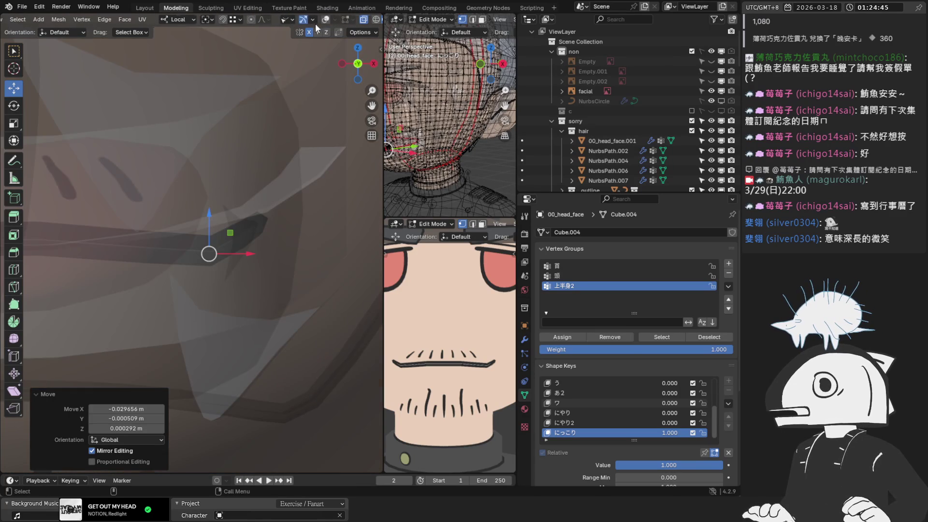
{"action": "left_click", "coordinate": [327, 19]}
{"action": "key", "text": "KP_1"}
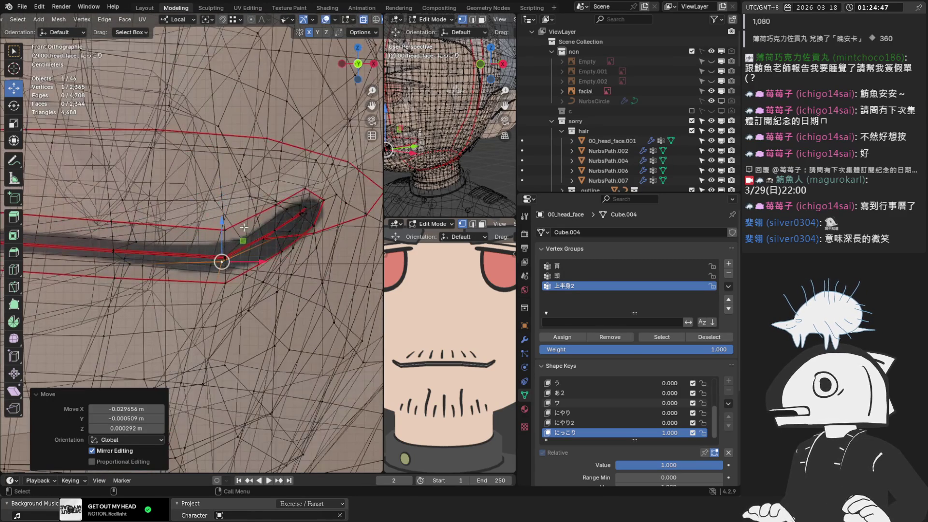
{"action": "left_click", "coordinate": [324, 20]}
{"action": "scroll", "coordinate": [254, 258], "scroll_direction": "up", "scroll_amount": 2}
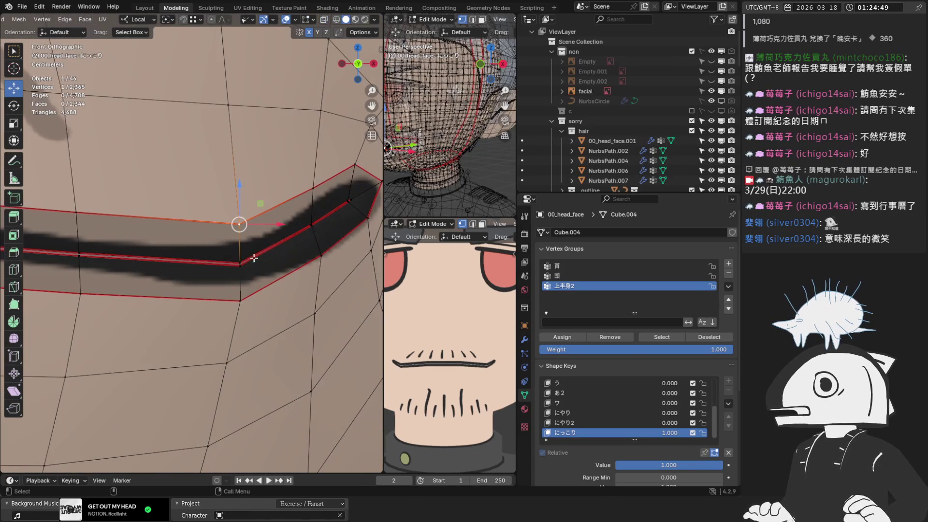
{"action": "left_click", "coordinate": [240, 263], "text": "shift"}
{"action": "left_click", "coordinate": [240, 301], "text": "shift"}
{"action": "left_click_drag", "start_coordinate": [245, 223], "coordinate": [245, 212]}
{"action": "scroll", "coordinate": [264, 217], "scroll_direction": "down", "scroll_amount": 5}
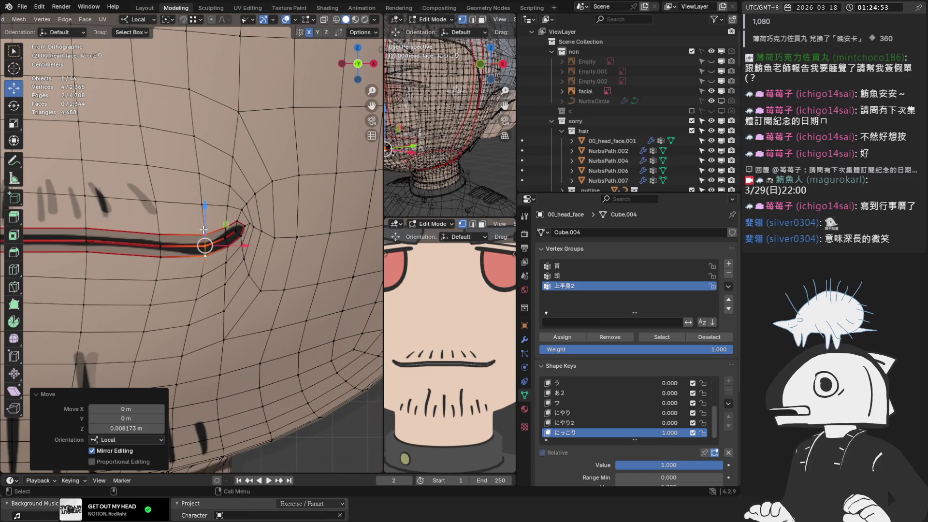
{"action": "middle_click_drag", "start_coordinate": [114, 220], "coordinate": [165, 224], "text": "shift"}
{"action": "key", "text": "ctrl+z"}
{"action": "left_click_drag", "start_coordinate": [256, 216], "coordinate": [253, 210]}
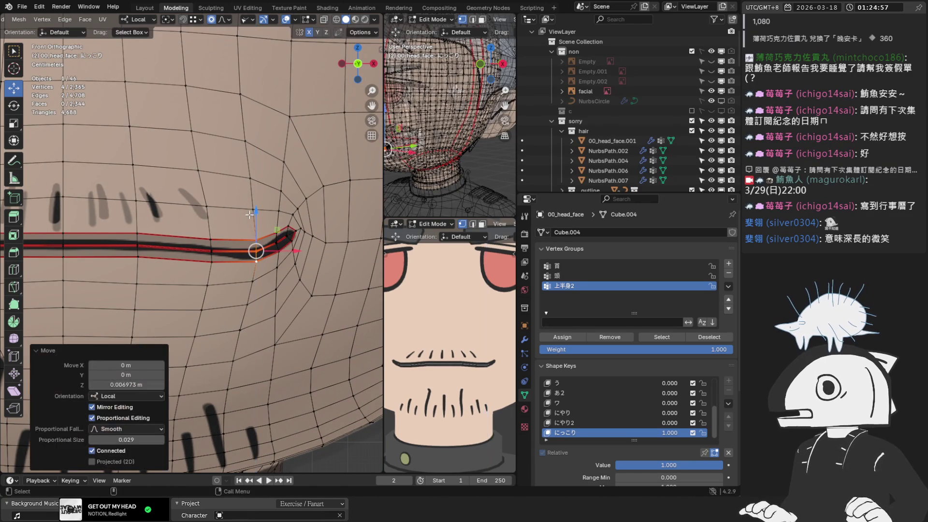
Select three mouth-line vertices and lower them 0.001614 m in Z with falloff 0.029
{"action": "left_click", "coordinate": [137, 234]}
{"action": "scroll", "coordinate": [135, 234], "scroll_direction": "up", "scroll_amount": 3}
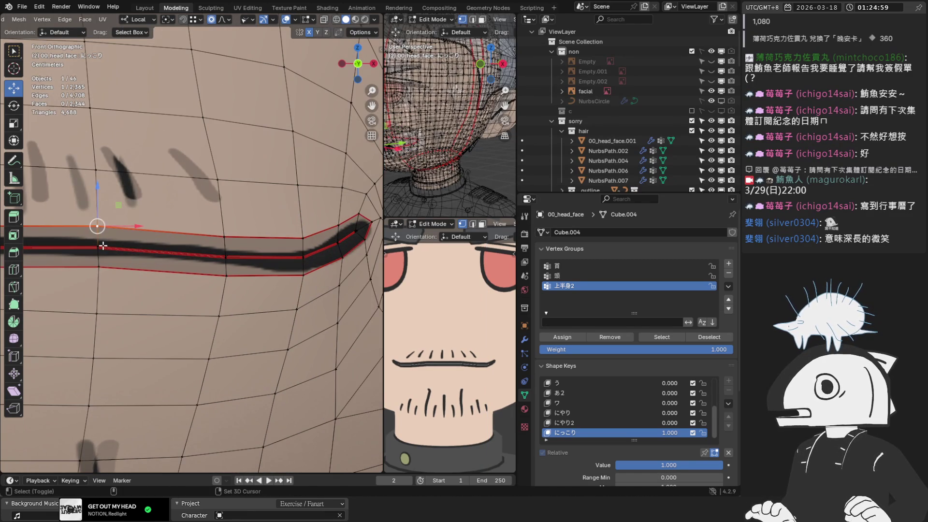
{"action": "left_click", "coordinate": [108, 252], "text": "shift"}
{"action": "left_click", "coordinate": [99, 273], "text": "shift"}
{"action": "scroll", "coordinate": [98, 273], "scroll_direction": "down", "scroll_amount": 3}
{"action": "scroll", "coordinate": [231, 221], "scroll_direction": "down", "scroll_amount": 5}
{"action": "scroll", "coordinate": [237, 227], "scroll_direction": "up", "scroll_amount": 6}
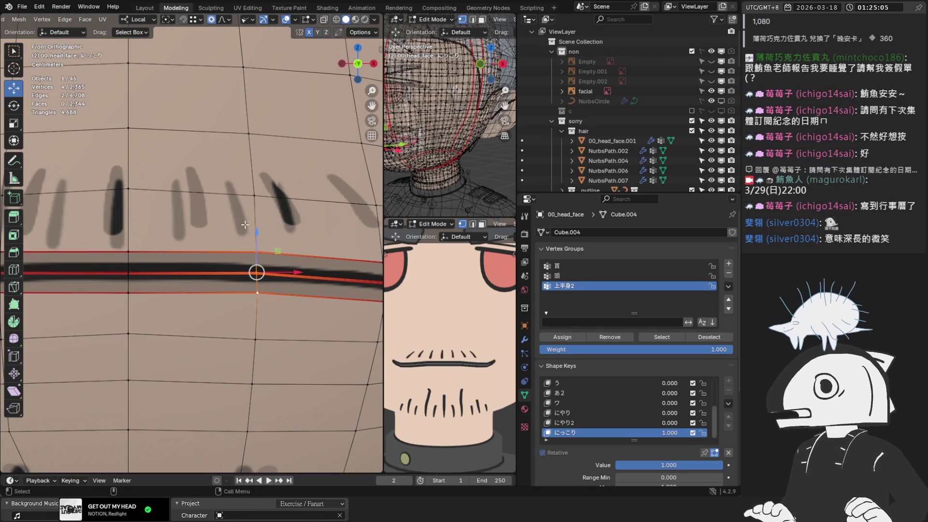
{"action": "left_click_drag", "start_coordinate": [260, 232], "coordinate": [258, 240]}
{"action": "scroll", "coordinate": [184, 256], "scroll_direction": "down", "scroll_amount": 3}
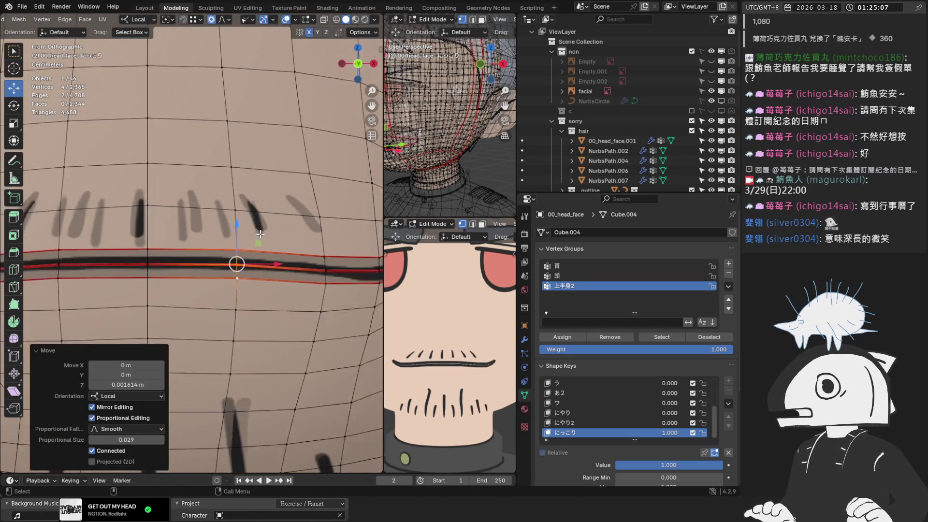
{"action": "mouse_move", "coordinate": [184, 256]}
{"action": "middle_mouse_down"}
{"action": "mouse_move", "coordinate": [317, 228]}
{"action": "mouse_move", "coordinate": [337, 232]}
{"action": "mouse_move", "coordinate": [121, 208]}
{"action": "mouse_move", "coordinate": [77, 164]}
{"action": "mouse_move", "coordinate": [77, 271]}
{"action": "mouse_move", "coordinate": [157, 321]}
{"action": "mouse_move", "coordinate": [195, 310]}
{"action": "mouse_move", "coordinate": [203, 290]}
{"action": "mouse_move", "coordinate": [197, 134]}
{"action": "mouse_move", "coordinate": [207, 213]}
{"action": "middle_mouse_up"}
{"action": "key", "text": "KP_1"}
In Object Mode with overlays hidden, set the にっこり shape key value to 0
{"action": "key", "text": "Tab"}
{"action": "scroll", "coordinate": [212, 213], "scroll_direction": "down", "scroll_amount": 3}
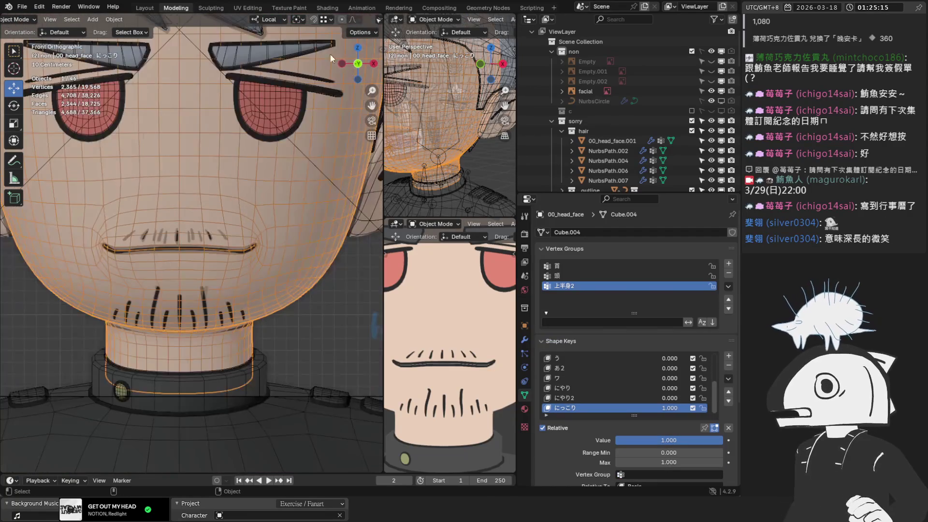
{"action": "left_click", "coordinate": [302, 19]}
{"action": "scroll", "coordinate": [299, 72], "scroll_direction": "down", "scroll_amount": 6}
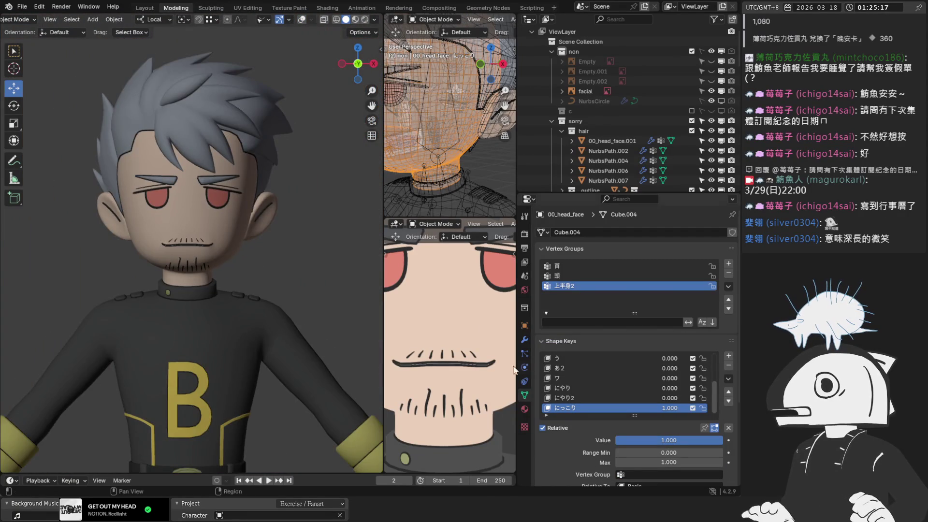
{"action": "scroll", "coordinate": [204, 225], "scroll_direction": "down", "scroll_amount": 2}
{"action": "scroll", "coordinate": [455, 312], "scroll_direction": "down", "scroll_amount": 5}
{"action": "scroll", "coordinate": [464, 315], "scroll_direction": "up", "scroll_amount": 5}
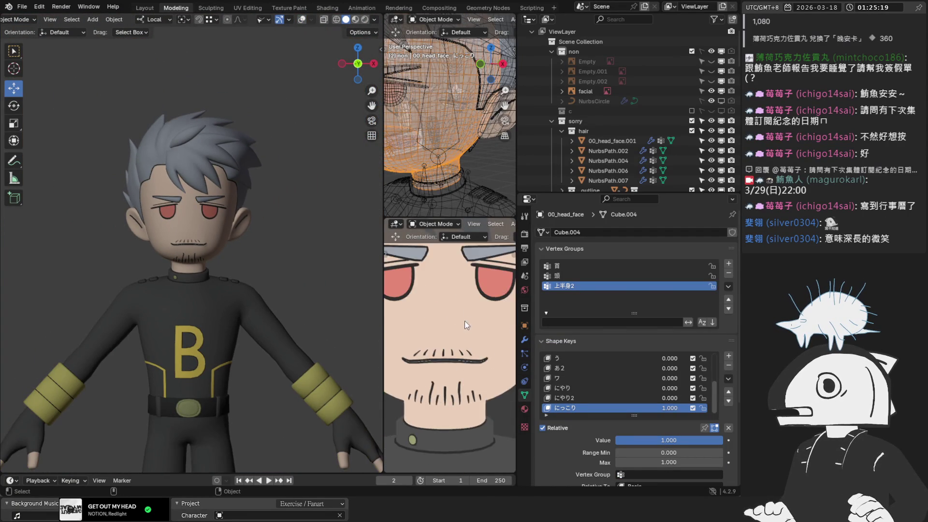
{"action": "mouse_move", "coordinate": [669, 440]}
{"action": "left_mouse_down"}
{"action": "mouse_move", "coordinate": [623, 440]}
{"action": "mouse_move", "coordinate": [722, 440]}
{"action": "mouse_move", "coordinate": [616, 440]}
{"action": "mouse_move", "coordinate": [722, 443]}
{"action": "left_mouse_up"}
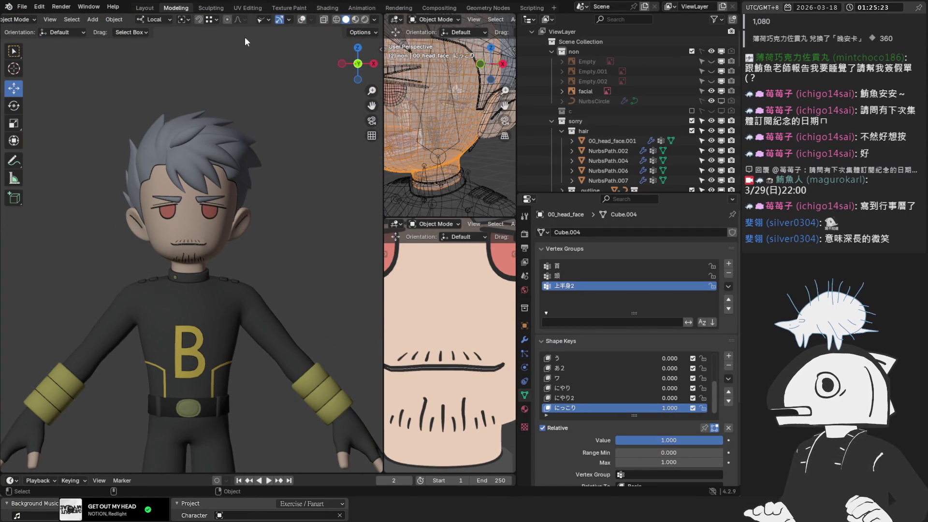
Preview the にっこり smile strength from the front view, then add a new shape key
{"action": "left_click", "coordinate": [301, 19]}
{"action": "key", "text": "KP_1"}
{"action": "scroll", "coordinate": [214, 265], "scroll_direction": "up", "scroll_amount": 8}
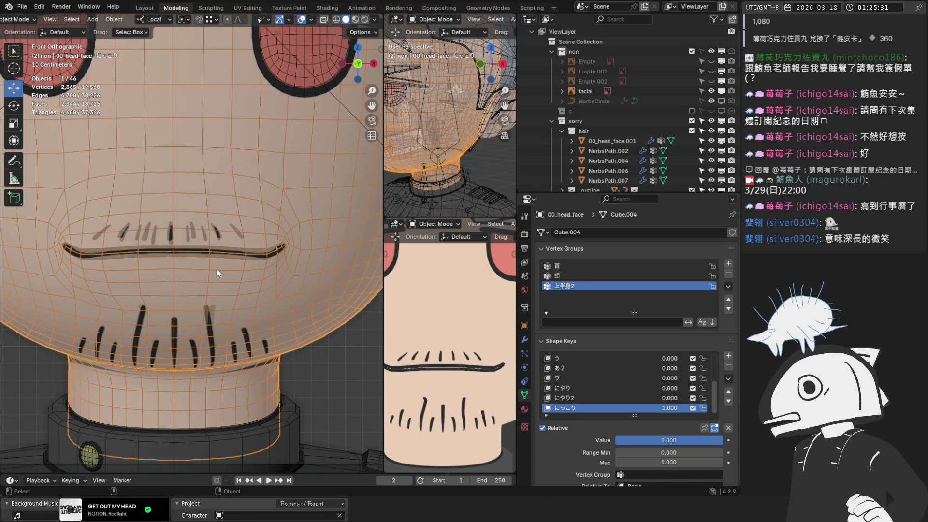
{"action": "scroll", "coordinate": [210, 298], "scroll_direction": "up", "scroll_amount": 2}
{"action": "mouse_move", "coordinate": [691, 433]}
{"action": "left_mouse_down"}
{"action": "mouse_move", "coordinate": [643, 440]}
{"action": "mouse_move", "coordinate": [701, 440]}
{"action": "mouse_move", "coordinate": [596, 436]}
{"action": "left_mouse_up"}
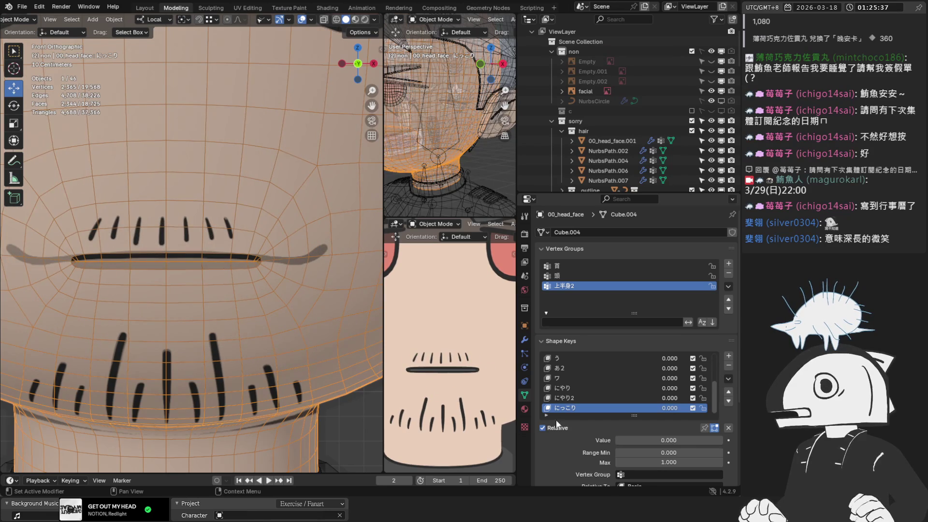
{"action": "scroll", "coordinate": [220, 283], "scroll_direction": "down", "scroll_amount": 3}
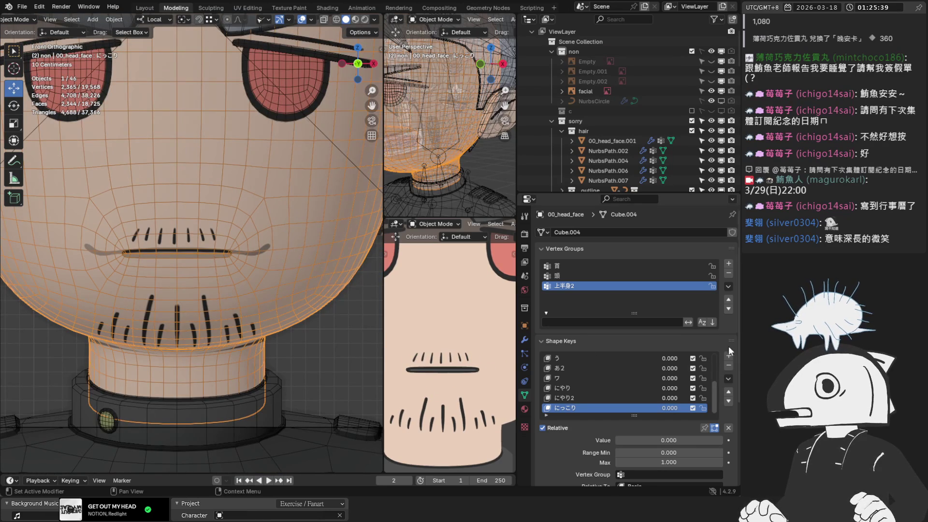
{"action": "left_click", "coordinate": [728, 355]}
Set the new shape key's value to 1 and box-select the mouth area in Edit Mode
{"action": "left_click_drag", "start_coordinate": [648, 440], "coordinate": [711, 440]}
{"action": "key", "text": "Tab"}
{"action": "key", "text": "b"}
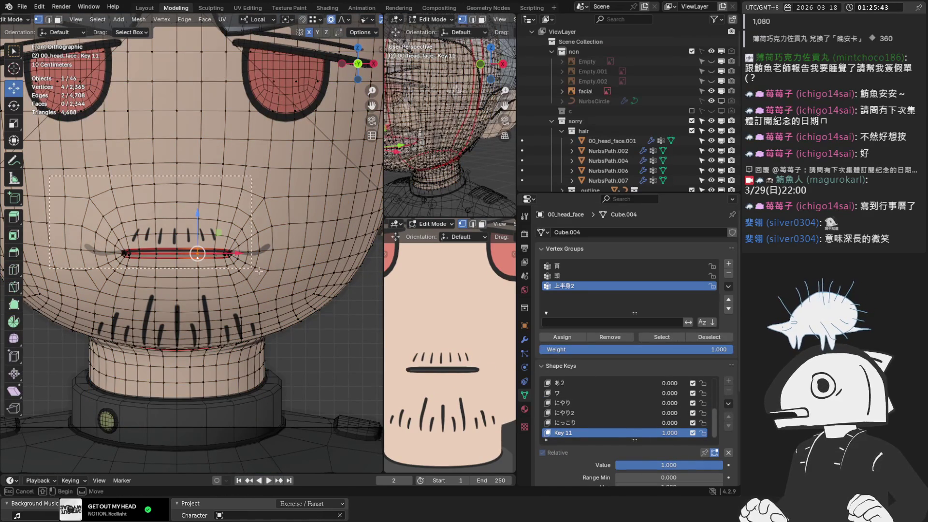
{"action": "left_click_drag", "start_coordinate": [308, 286], "coordinate": [306, 283]}
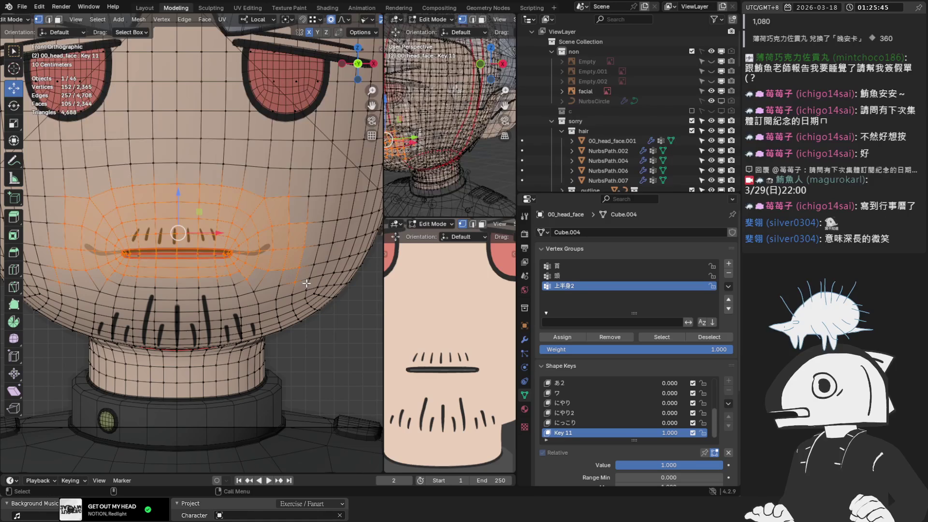
{"action": "left_click", "coordinate": [82, 261], "text": "shift"}
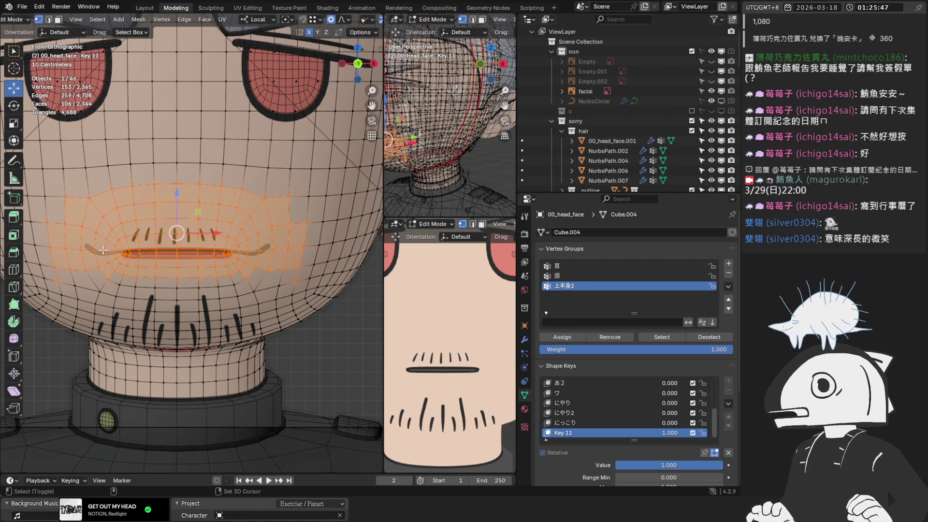
{"action": "left_click", "coordinate": [295, 194], "text": "shift"}
{"action": "left_click", "coordinate": [73, 226], "text": "shift"}
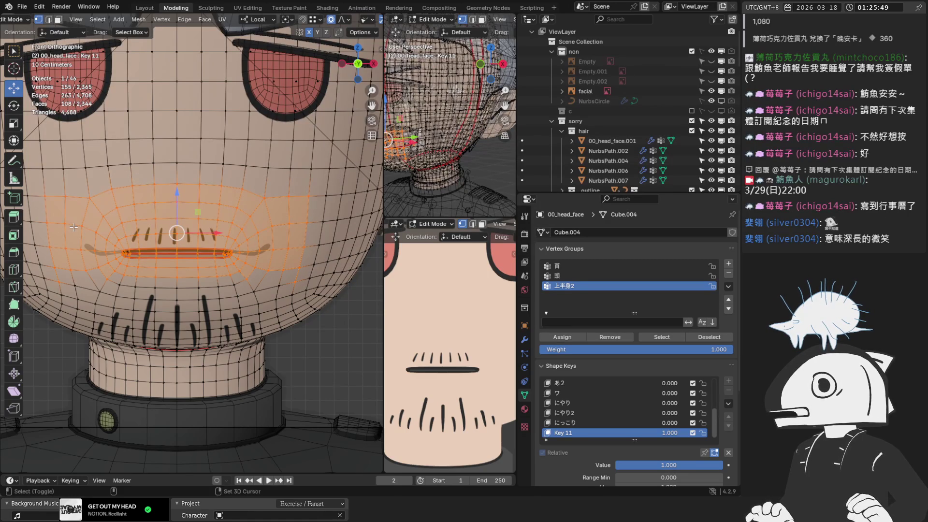
{"action": "left_click", "coordinate": [310, 292], "text": "shift"}
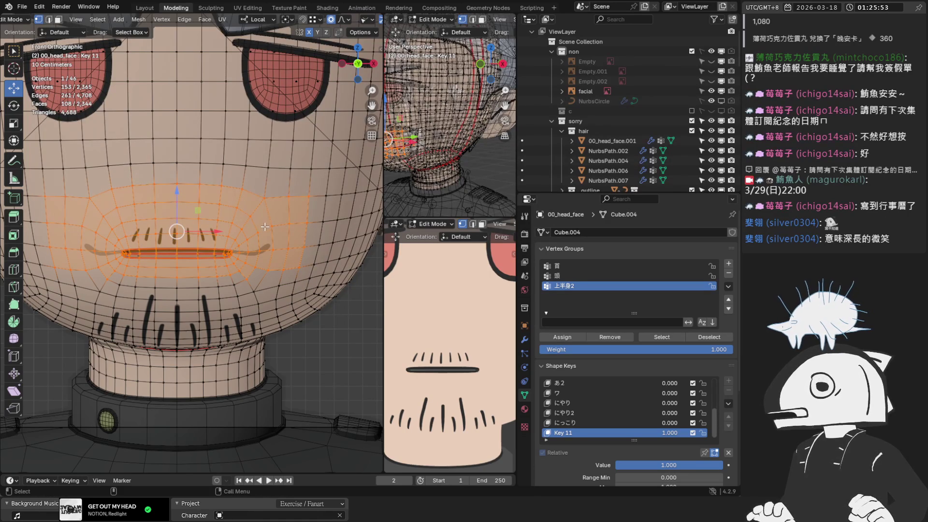
Blend the selected mouth vertices from the にっこり shape at amount 1
{"action": "left_click", "coordinate": [167, 19]}
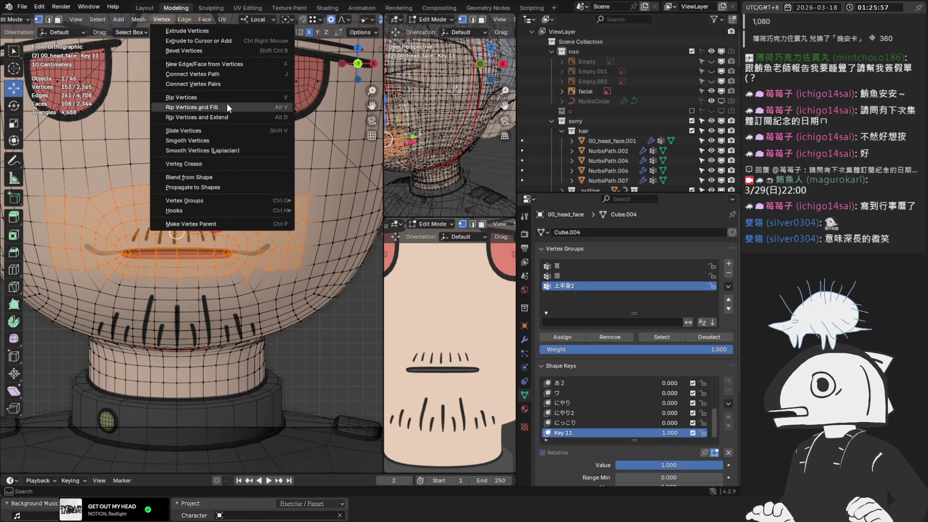
{"action": "left_click", "coordinate": [226, 177]}
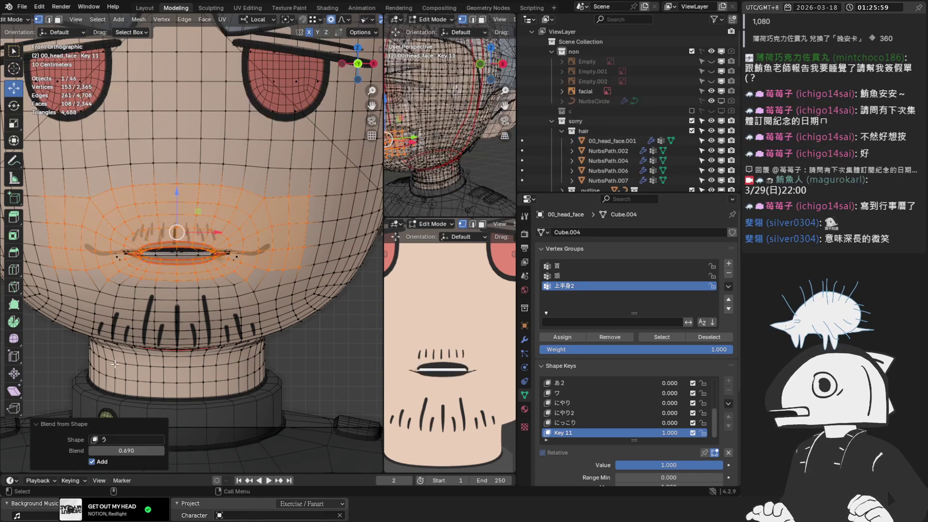
{"action": "left_click", "coordinate": [102, 441]}
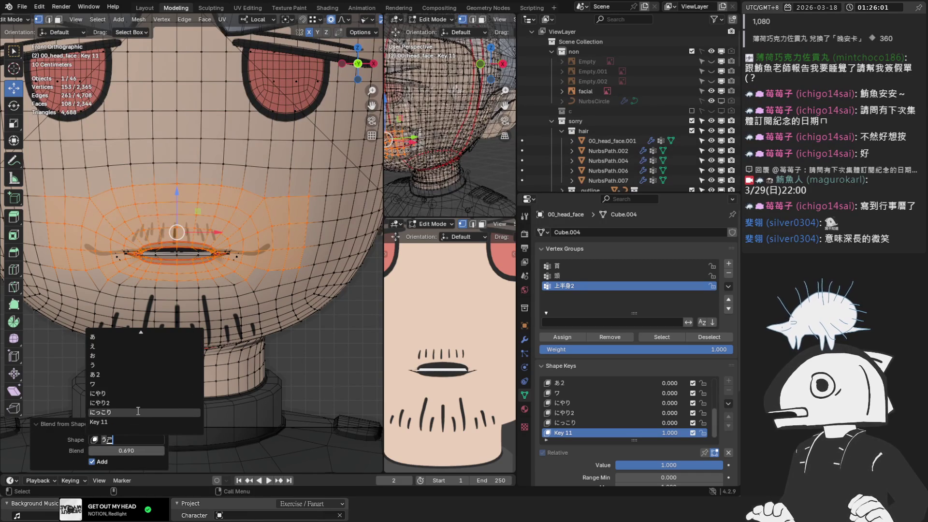
{"action": "left_click", "coordinate": [128, 413]}
{"action": "left_click", "coordinate": [126, 450]}
{"action": "type", "text": "1"}
{"action": "key", "text": "Return"}
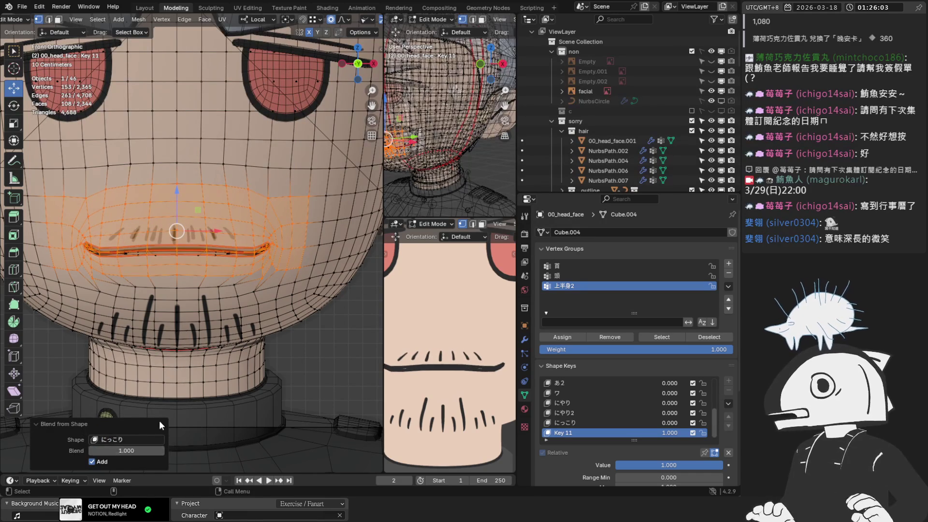
Back in Object Mode, inspect the blended smile and rename the new key to にっこり
{"action": "key", "text": "Tab"}
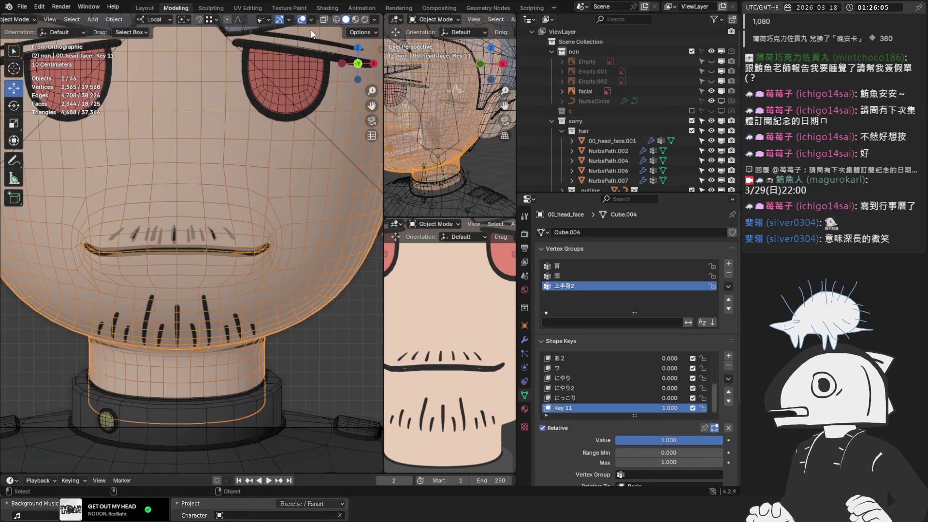
{"action": "left_click", "coordinate": [301, 19]}
{"action": "mouse_move", "coordinate": [251, 87]}
{"action": "middle_mouse_down"}
{"action": "mouse_move", "coordinate": [209, 129]}
{"action": "mouse_move", "coordinate": [239, 77]}
{"action": "mouse_move", "coordinate": [295, 155]}
{"action": "middle_mouse_up"}
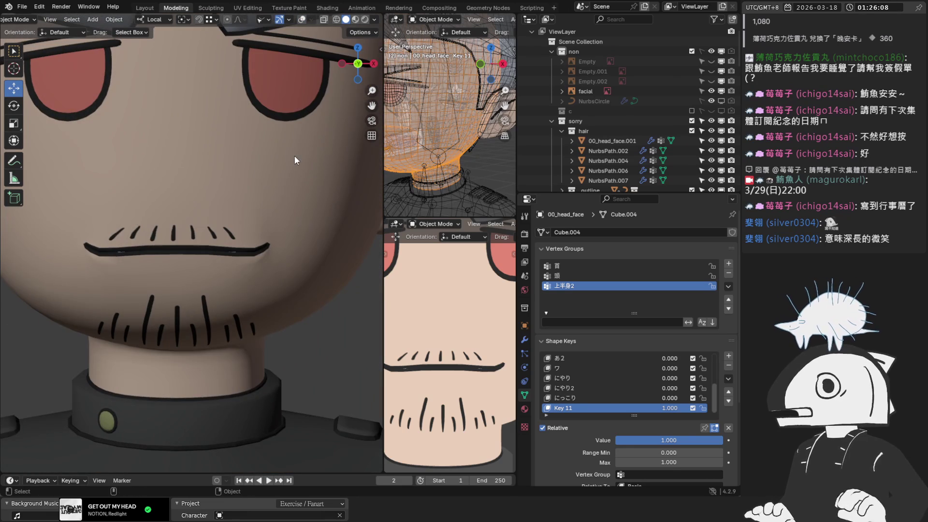
{"action": "double_click", "coordinate": [577, 408]}
{"action": "type", "text": "にっこり"}
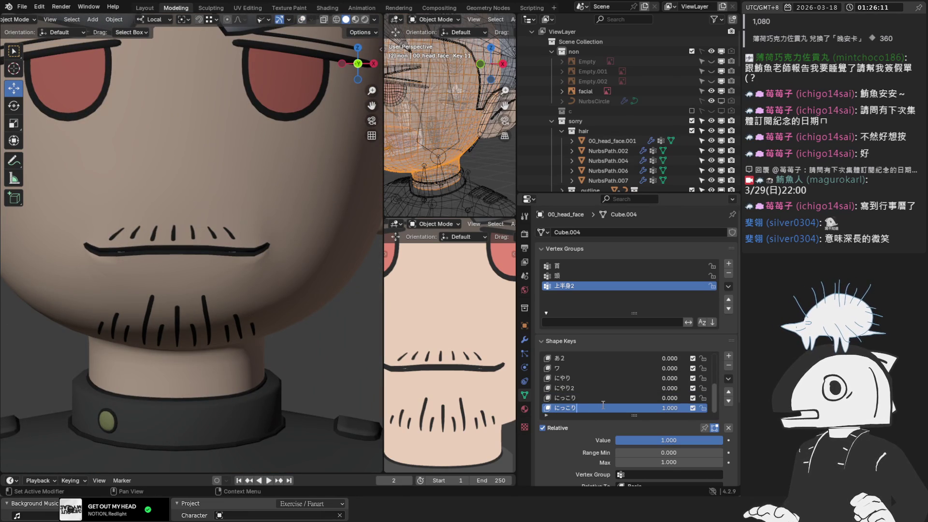
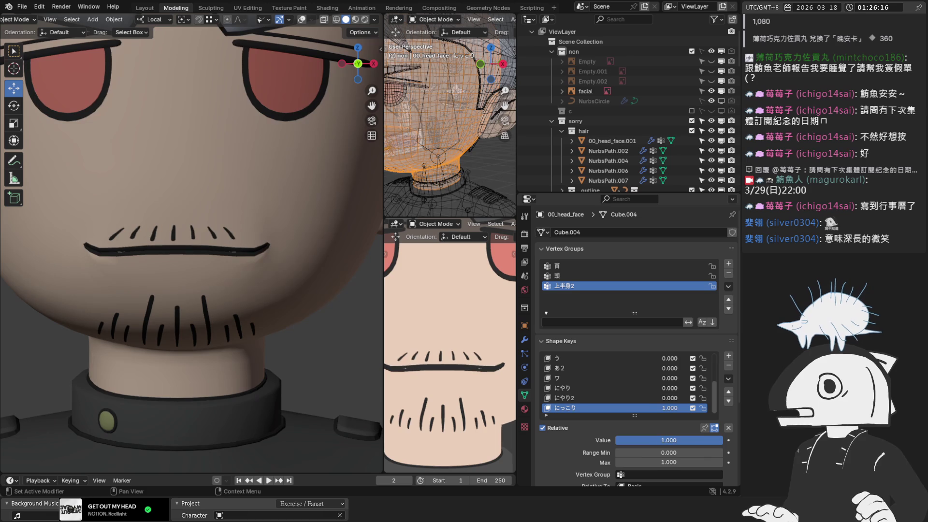
Preview the い mouth shape key at full strength, then switch to the あ shape
{"action": "scroll", "coordinate": [566, 360], "scroll_direction": "up", "scroll_amount": 5}
{"action": "left_click", "coordinate": [564, 366]}
{"action": "mouse_move", "coordinate": [655, 439]}
{"action": "left_mouse_down"}
{"action": "mouse_move", "coordinate": [705, 439]}
{"action": "mouse_move", "coordinate": [623, 439]}
{"action": "mouse_move", "coordinate": [705, 440]}
{"action": "mouse_move", "coordinate": [621, 440]}
{"action": "left_mouse_up"}
{"action": "left_click", "coordinate": [581, 379]}
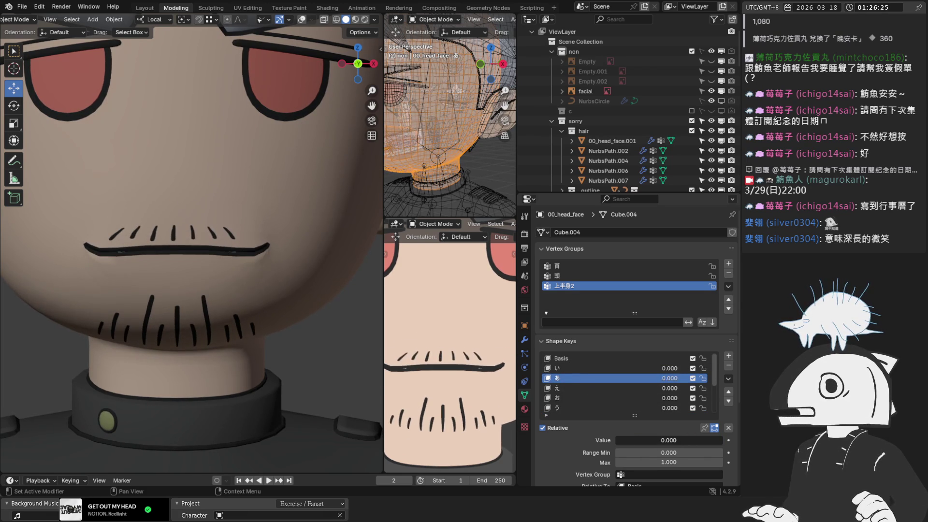
Enable X-ray, orbit around the head and turn on the wireframe overlays
{"action": "left_click", "coordinate": [323, 20]}
{"action": "mouse_move", "coordinate": [278, 186]}
{"action": "middle_mouse_down"}
{"action": "mouse_move", "coordinate": [233, 222]}
{"action": "mouse_move", "coordinate": [201, 213]}
{"action": "mouse_move", "coordinate": [177, 224]}
{"action": "mouse_move", "coordinate": [245, 248]}
{"action": "mouse_move", "coordinate": [267, 200]}
{"action": "mouse_move", "coordinate": [280, 200]}
{"action": "middle_mouse_up"}
{"action": "left_click", "coordinate": [303, 22]}
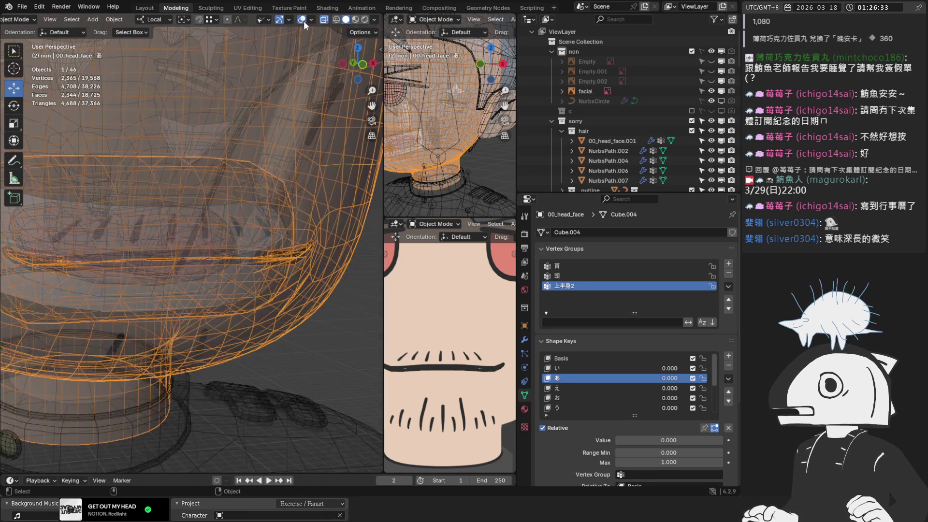
Zoom toward the mouth and reset the にっこり.001 shape key value to 0
{"action": "scroll", "coordinate": [300, 201], "scroll_direction": "up", "scroll_amount": 8}
{"action": "middle_click_drag", "start_coordinate": [240, 197], "coordinate": [293, 231]}
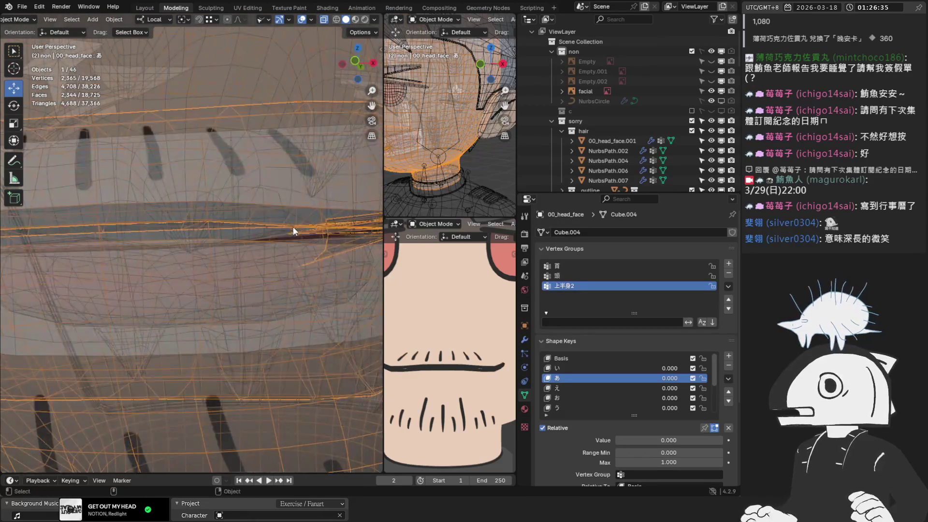
{"action": "scroll", "coordinate": [294, 231], "scroll_direction": "down", "scroll_amount": 3}
{"action": "key", "text": "Down"}
{"action": "key", "text": "Down"}
{"action": "key", "text": "Down"}
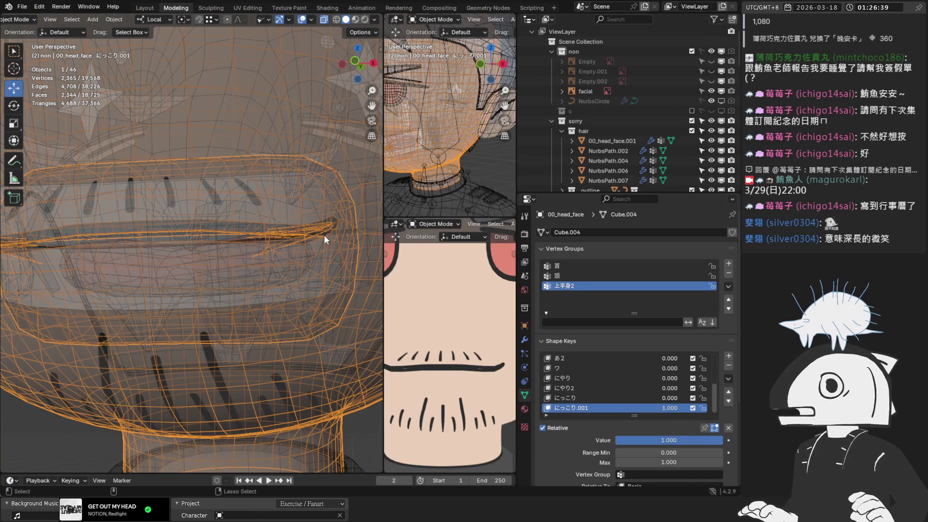
{"action": "left_click", "coordinate": [587, 396]}
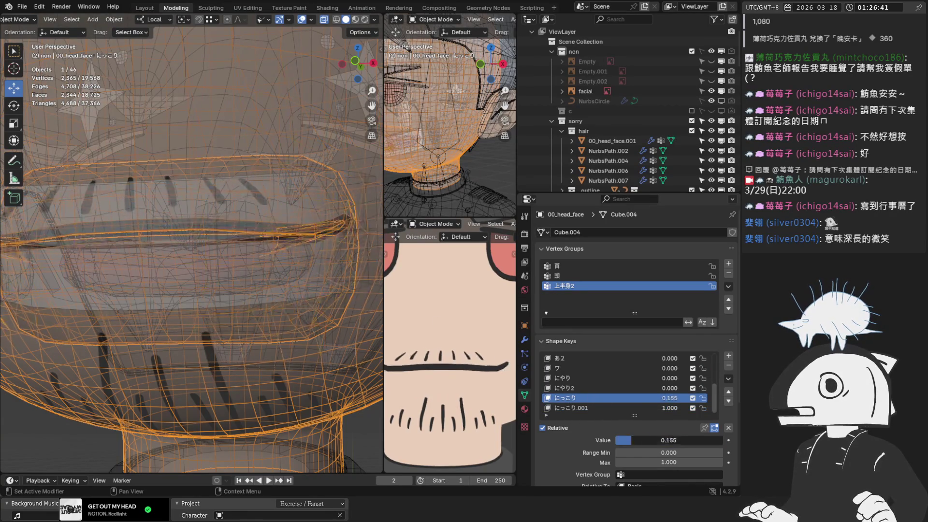
{"action": "left_click", "coordinate": [625, 407]}
{"action": "mouse_move", "coordinate": [646, 440]}
{"action": "left_mouse_down"}
{"action": "mouse_move", "coordinate": [615, 439]}
{"action": "mouse_move", "coordinate": [667, 440]}
{"action": "mouse_move", "coordinate": [614, 440]}
{"action": "left_mouse_up"}
{"action": "left_click", "coordinate": [624, 396]}
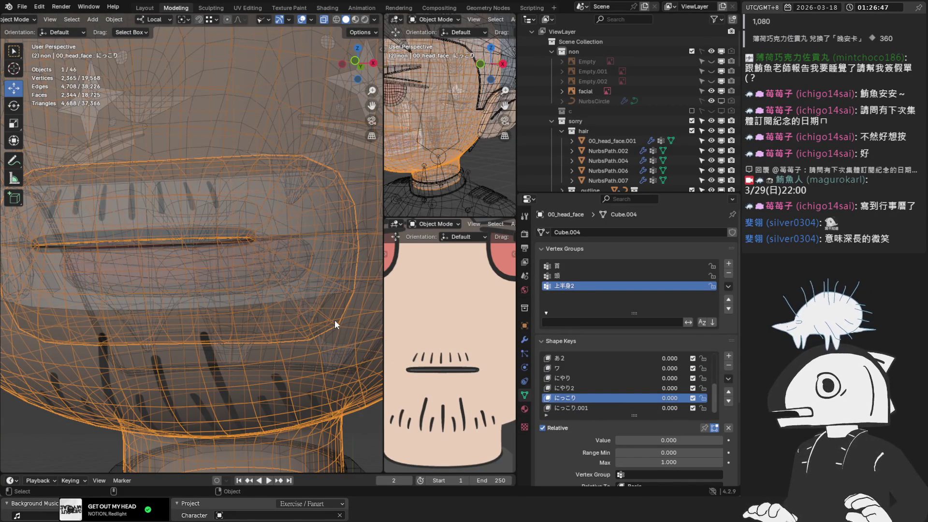
Switch to front view, delete the duplicate にっこり.001 key and add a blank Key 11
{"action": "key", "text": "KP_1"}
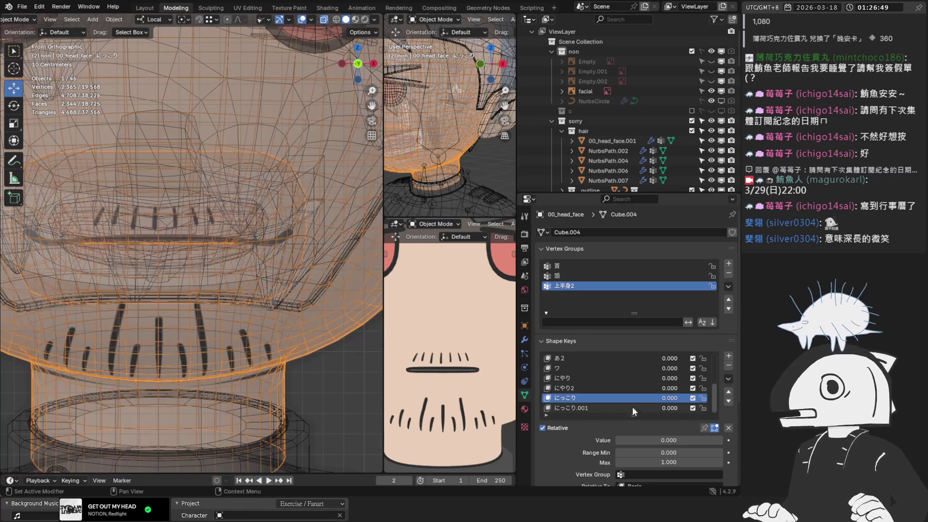
{"action": "left_click", "coordinate": [632, 407]}
{"action": "left_click", "coordinate": [728, 366]}
{"action": "left_click", "coordinate": [728, 356]}
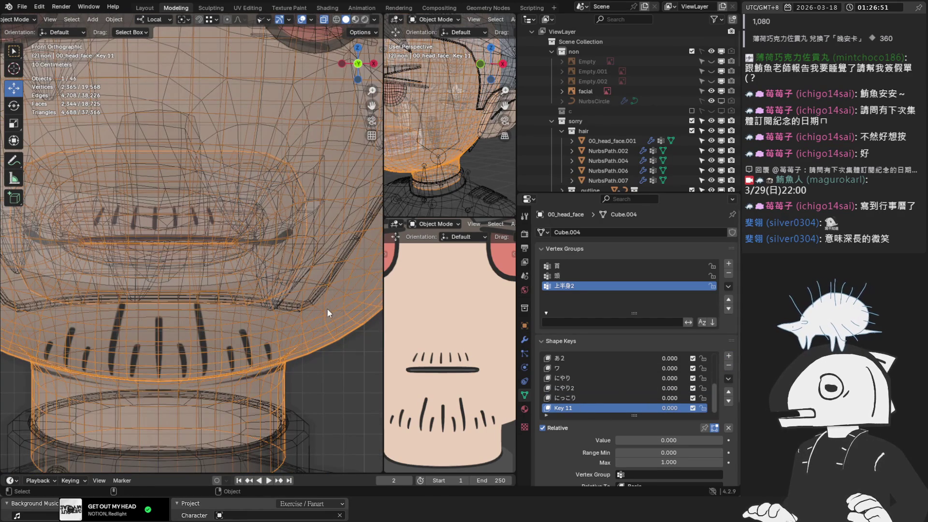
Enter Edit Mode and box-select the vertices around the mouth
{"action": "scroll", "coordinate": [326, 313], "scroll_direction": "down", "scroll_amount": 1}
{"action": "key", "text": "Tab"}
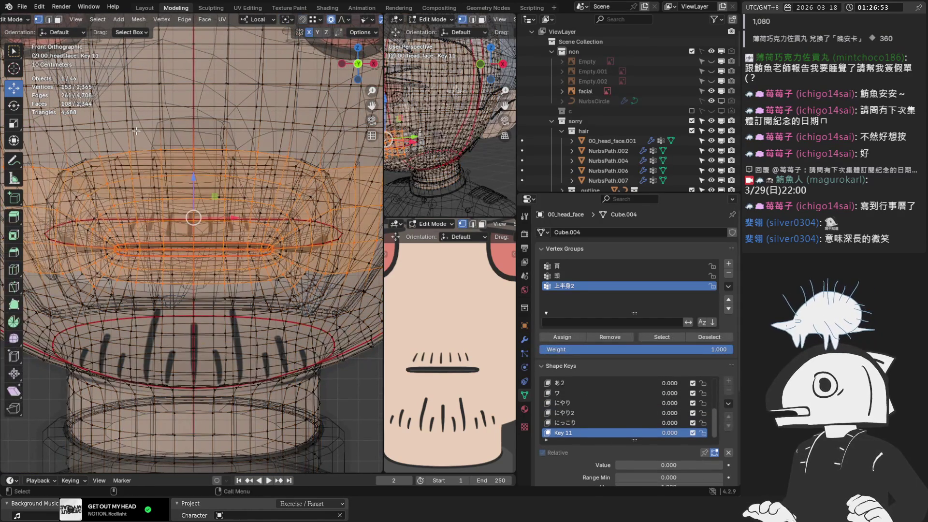
{"action": "scroll", "coordinate": [117, 143], "scroll_direction": "down", "scroll_amount": 2}
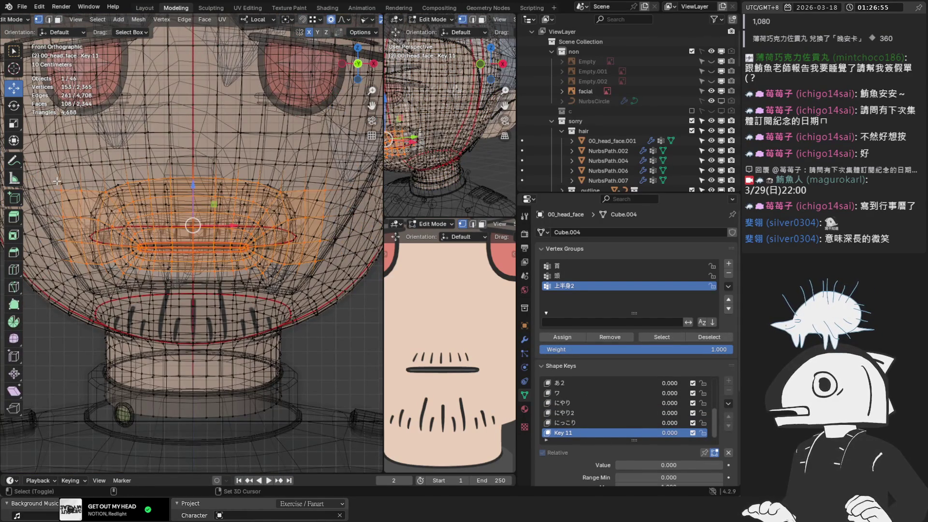
{"action": "left_click_drag", "start_coordinate": [57, 181], "coordinate": [236, 249]}
{"action": "left_click_drag", "start_coordinate": [318, 267], "coordinate": [324, 266]}
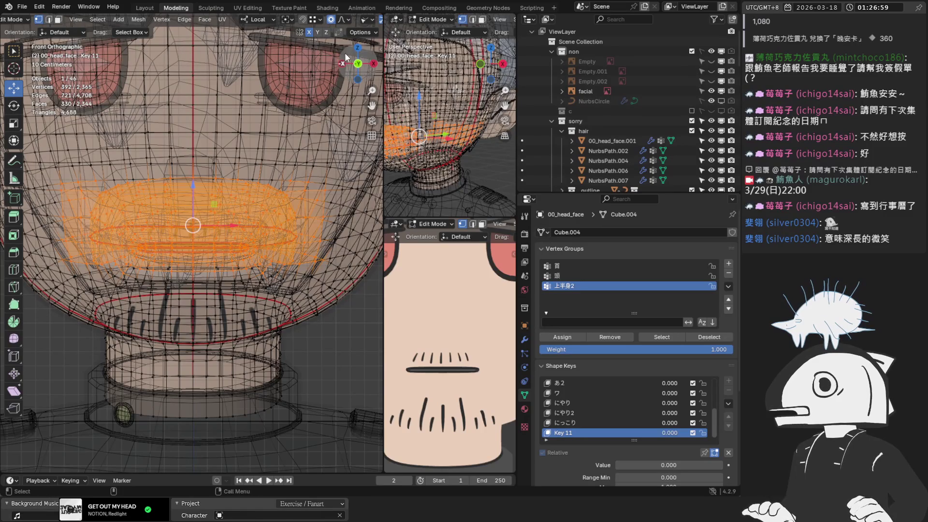
Toggle X-ray, orbit to the head's side and box-select more mouth vertices
{"action": "scroll", "coordinate": [344, 20], "scroll_direction": "down", "scroll_amount": 3}
{"action": "left_click", "coordinate": [341, 20]}
{"action": "scroll", "coordinate": [258, 213], "scroll_direction": "up", "scroll_amount": 2}
{"action": "scroll", "coordinate": [314, 166], "scroll_direction": "down", "scroll_amount": 1}
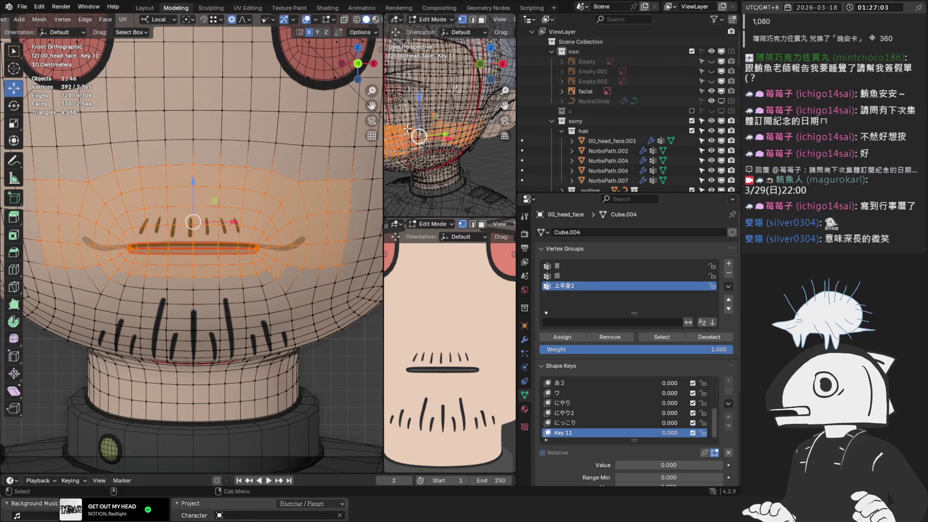
{"action": "left_click", "coordinate": [344, 20]}
{"action": "mouse_move", "coordinate": [457, 110]}
{"action": "middle_mouse_down"}
{"action": "mouse_move", "coordinate": [387, 79]}
{"action": "mouse_move", "coordinate": [409, 106]}
{"action": "middle_mouse_up"}
{"action": "key", "text": "b"}
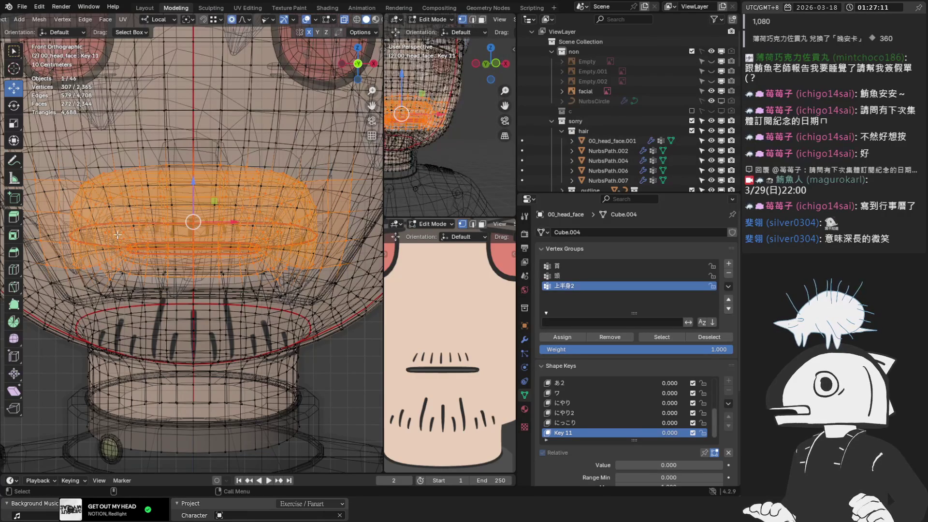
{"action": "left_click", "coordinate": [310, 20]}
{"action": "left_click", "coordinate": [309, 20]}
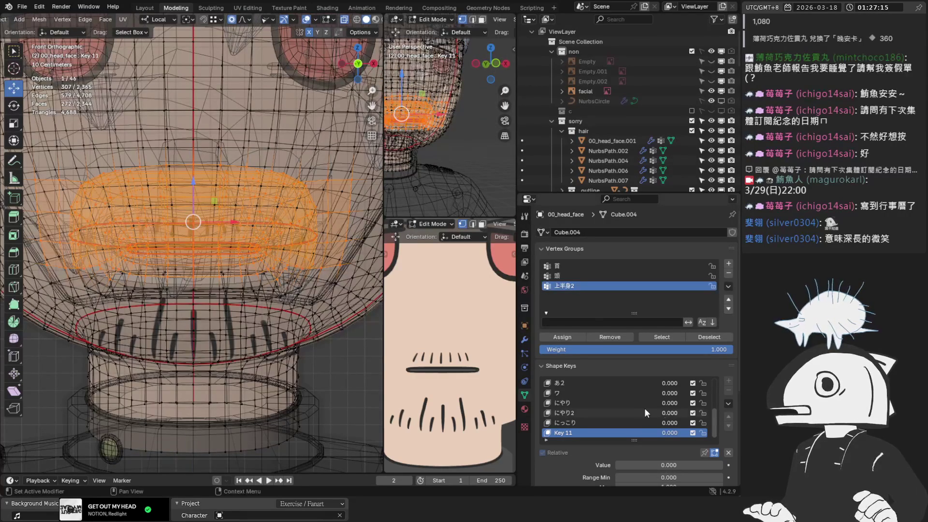
Set Key 11 to 1.000, blend the にっこり shape into the selection, and leave Edit Mode
{"action": "left_click_drag", "start_coordinate": [640, 463], "coordinate": [723, 463]}
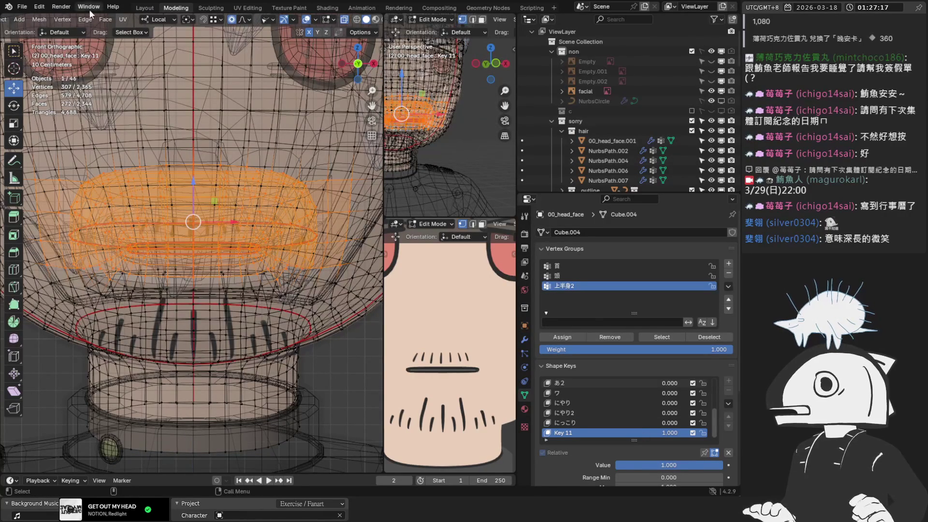
{"action": "left_click", "coordinate": [58, 20]}
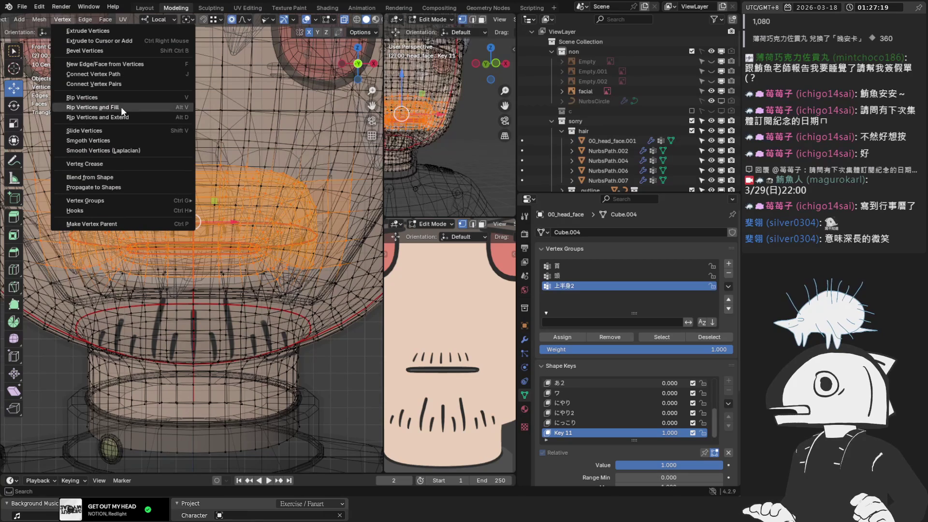
{"action": "left_click", "coordinate": [116, 176]}
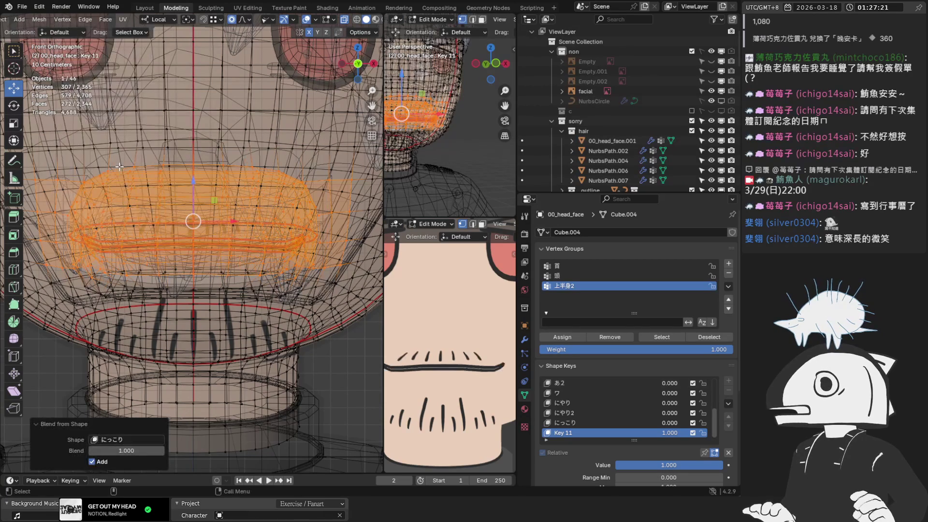
{"action": "scroll", "coordinate": [317, 22], "scroll_direction": "down", "scroll_amount": 2}
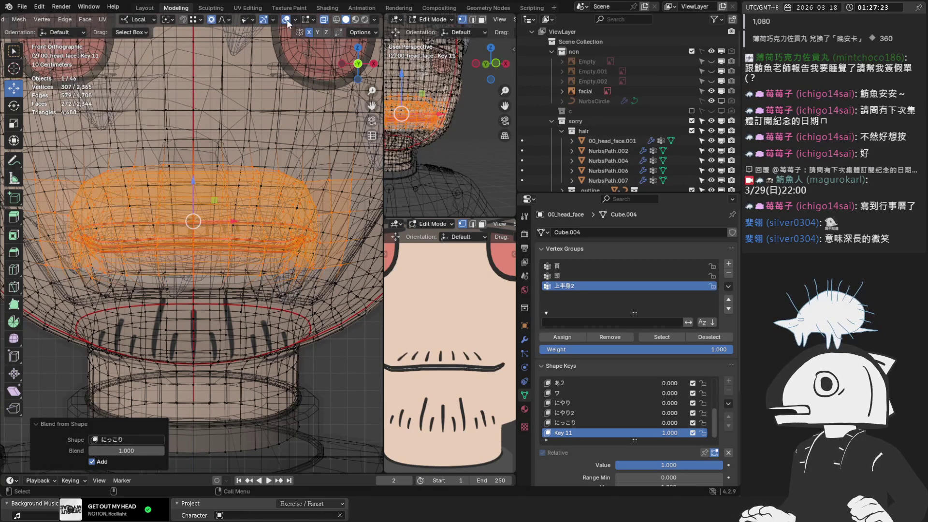
{"action": "left_click", "coordinate": [287, 21]}
{"action": "key", "text": "Tab"}
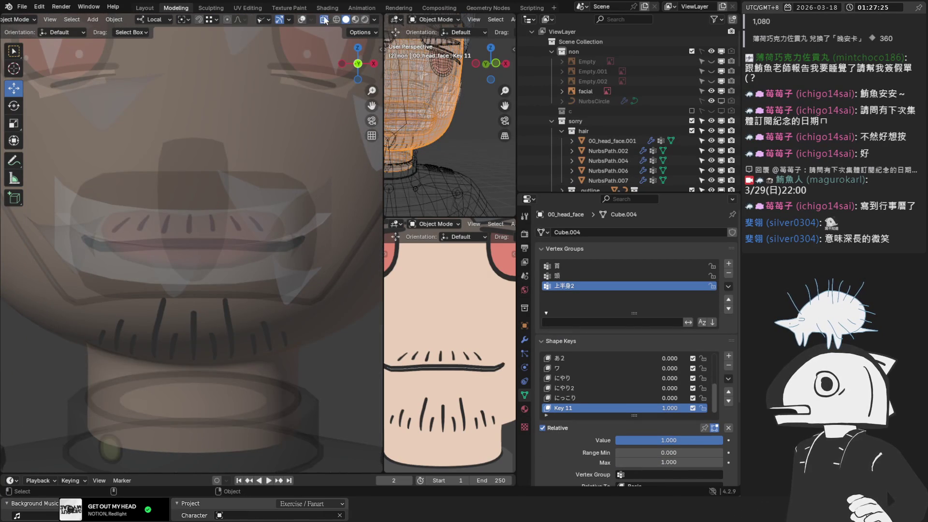
Turn off X-ray and preview the ワ and あ mouth shape keys
{"action": "left_click", "coordinate": [323, 20]}
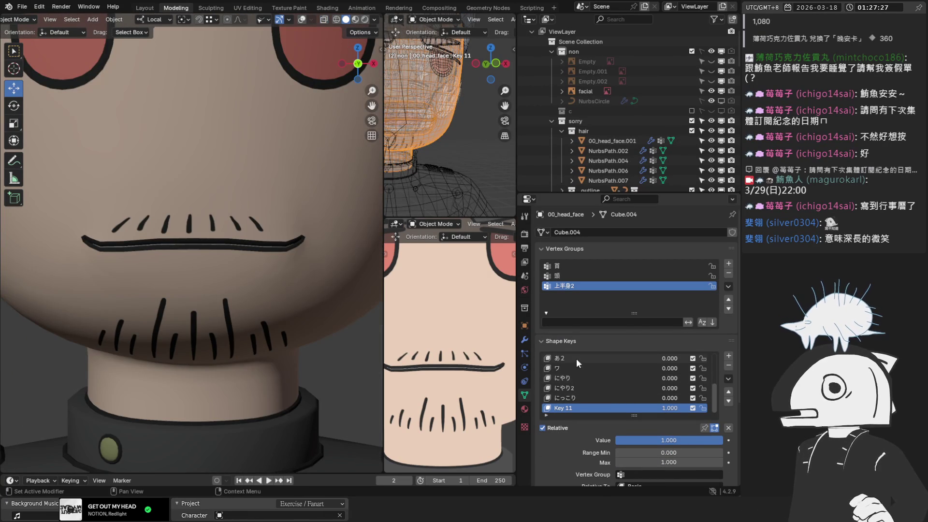
{"action": "left_click", "coordinate": [563, 368]}
{"action": "mouse_move", "coordinate": [668, 440]}
{"action": "left_mouse_down"}
{"action": "mouse_move", "coordinate": [687, 440]}
{"action": "mouse_move", "coordinate": [629, 440]}
{"action": "mouse_move", "coordinate": [722, 439]}
{"action": "mouse_move", "coordinate": [619, 440]}
{"action": "left_mouse_up"}
{"action": "scroll", "coordinate": [624, 394], "scroll_direction": "up", "scroll_amount": 5}
{"action": "left_click", "coordinate": [581, 378]}
{"action": "scroll", "coordinate": [450, 358], "scroll_direction": "down", "scroll_amount": 4}
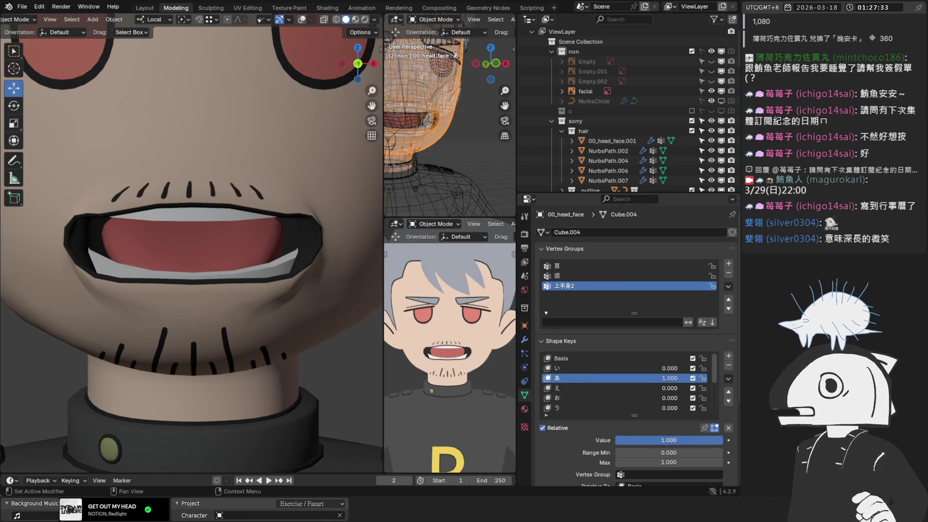
{"action": "scroll", "coordinate": [581, 381], "scroll_direction": "down", "scroll_amount": 5}
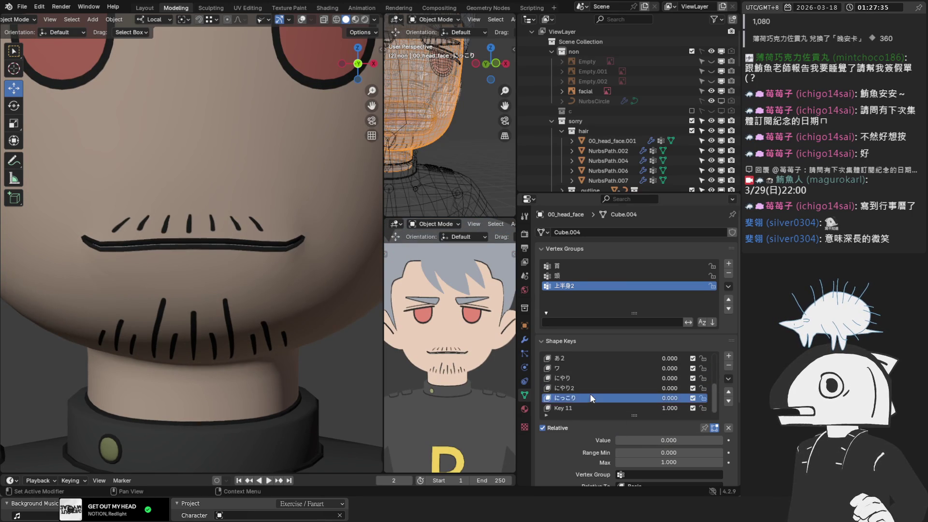
Delete the old にっこり key, rename Key 11 to にっこり and set its value to 0
{"action": "left_click", "coordinate": [592, 409]}
{"action": "left_click", "coordinate": [623, 398]}
{"action": "key", "text": "ctrl+c"}
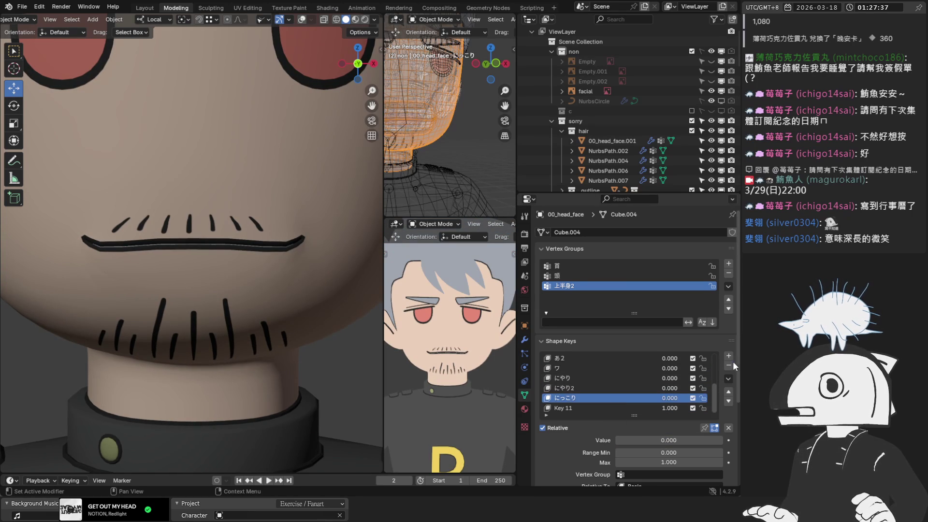
{"action": "left_click", "coordinate": [728, 366]}
{"action": "double_click", "coordinate": [599, 408]}
{"action": "key", "text": "ctrl+v"}
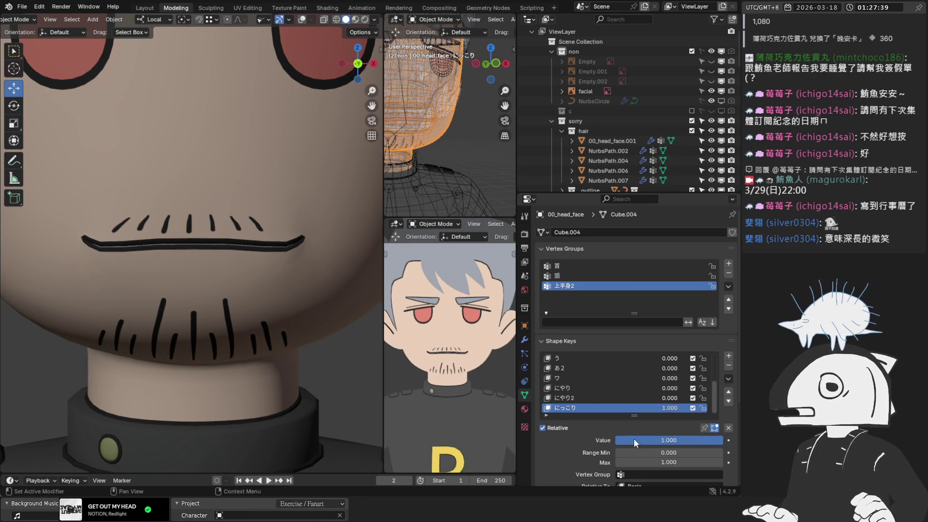
{"action": "key", "text": "BackSpace"}
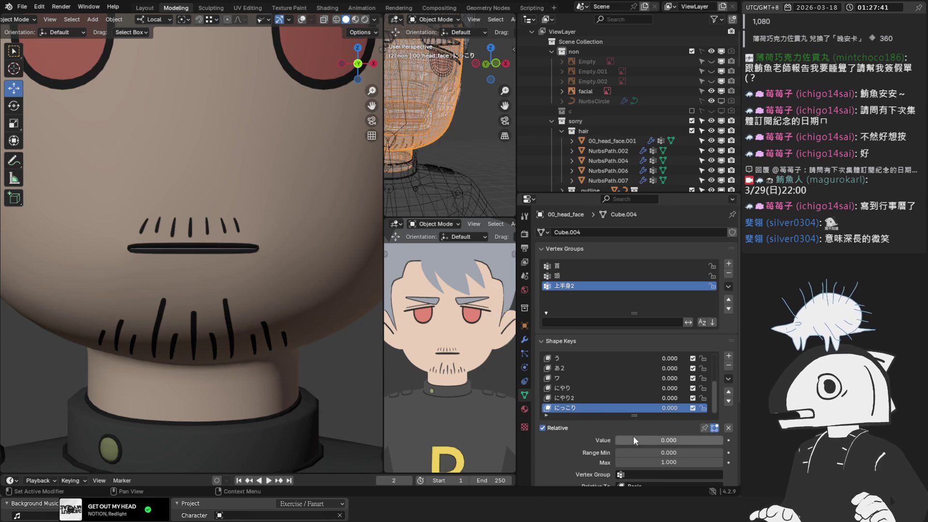
{"action": "mouse_move", "coordinate": [635, 440]}
{"action": "left_mouse_down"}
{"action": "mouse_move", "coordinate": [662, 439]}
{"action": "mouse_move", "coordinate": [635, 440]}
{"action": "left_mouse_up"}
Add an MMD vertex morph named にっこり in the Mouth category and save the file
{"action": "key", "text": "n"}
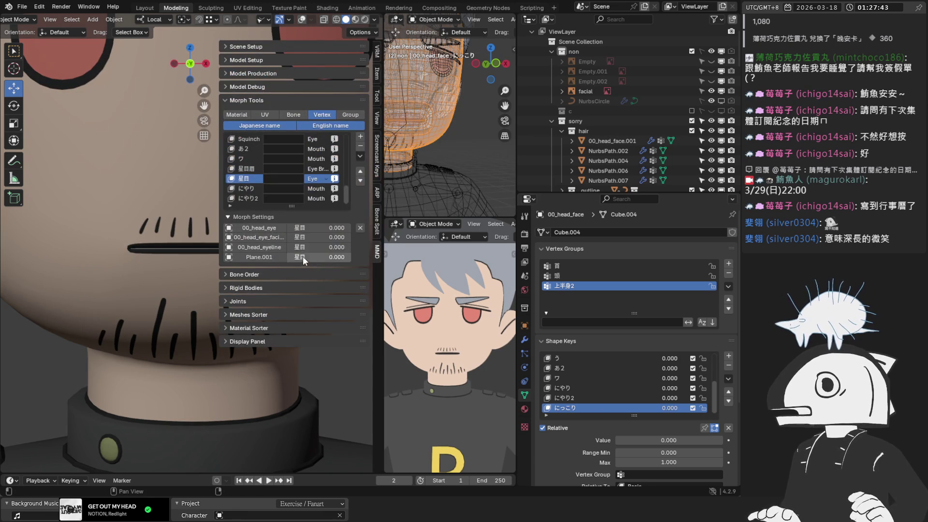
{"action": "left_click", "coordinate": [360, 138]}
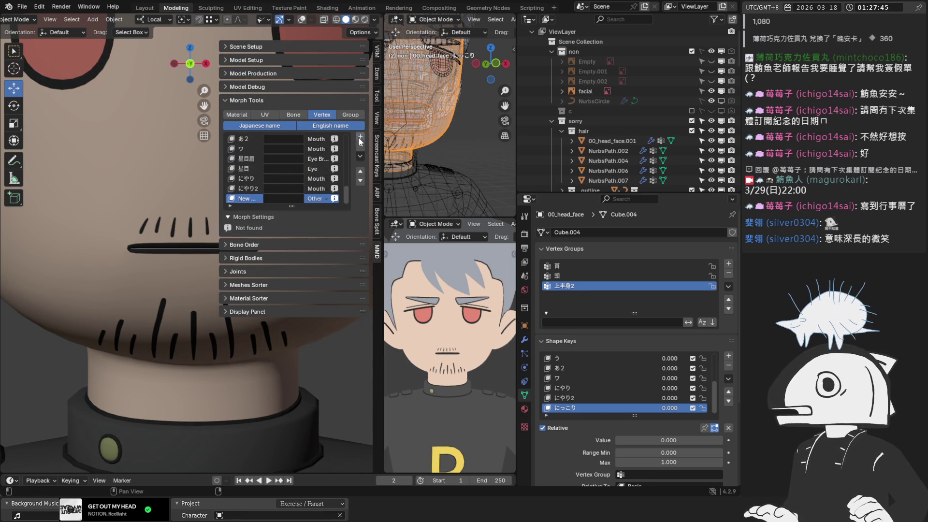
{"action": "double_click", "coordinate": [246, 199]}
{"action": "key", "text": "ctrl+v"}
{"action": "key", "text": "Return"}
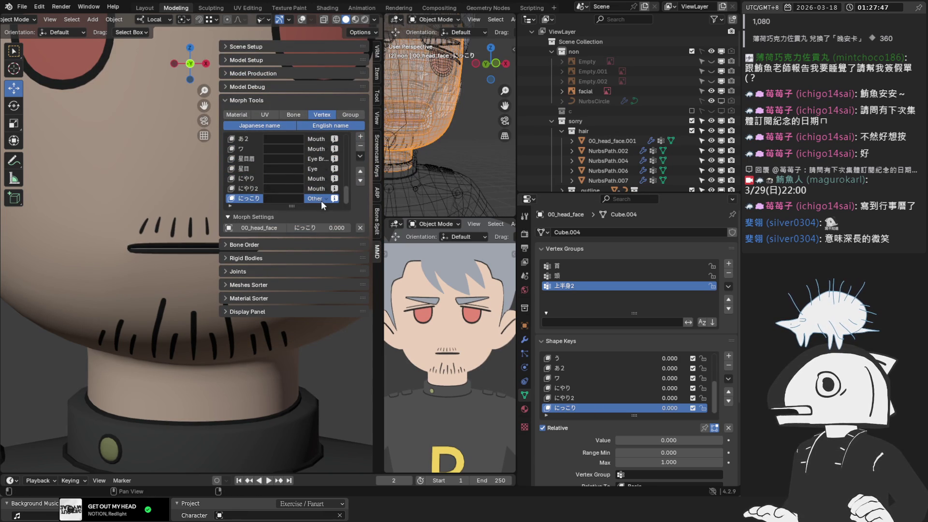
{"action": "left_click", "coordinate": [320, 199]}
{"action": "left_click", "coordinate": [319, 254]}
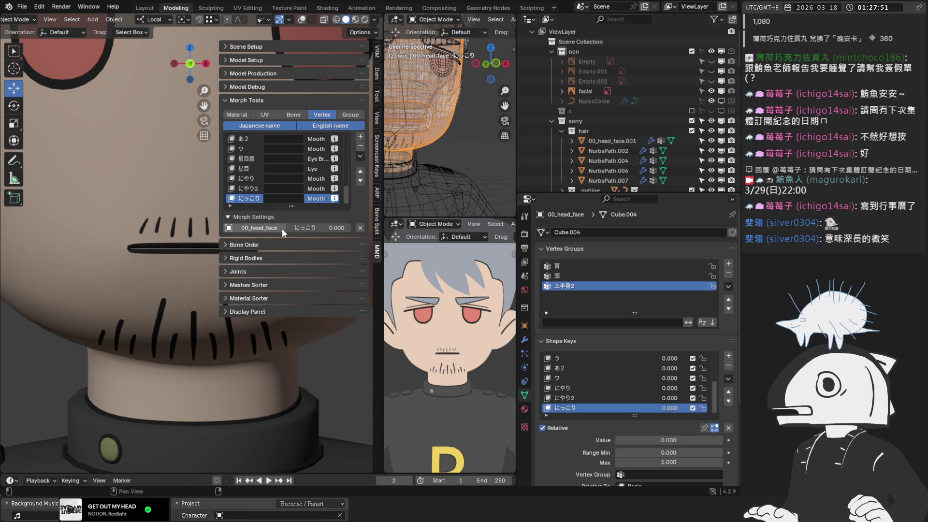
{"action": "scroll", "coordinate": [61, 375], "scroll_direction": "down", "scroll_amount": 3}
{"action": "key", "text": "ctrl+s"}
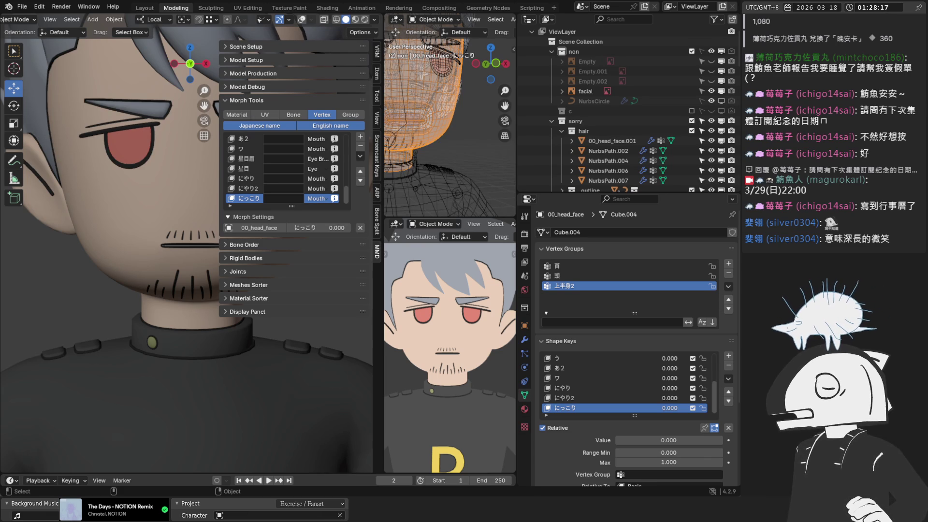
Save, select the facial reference empty, and show the wireframe and 口角上げ reference overlays
{"action": "scroll", "coordinate": [170, 221], "scroll_direction": "down", "scroll_amount": 3}
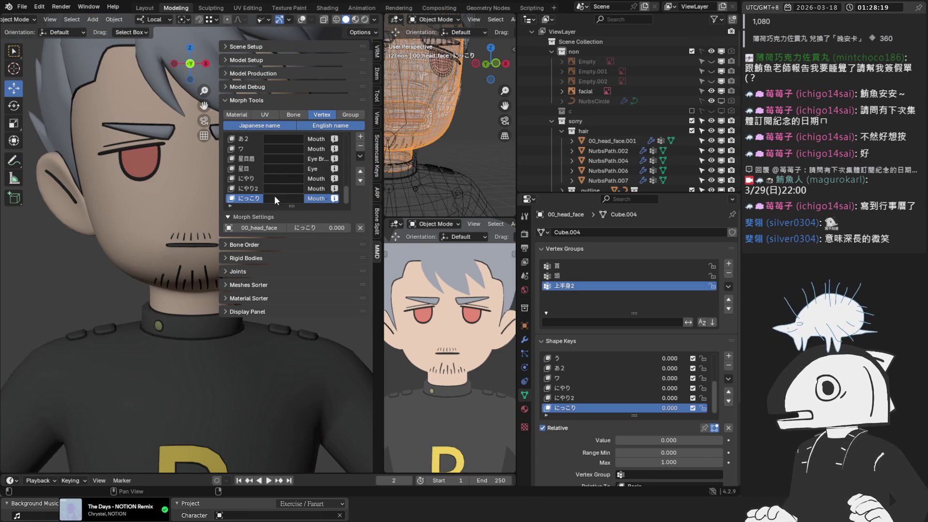
{"action": "key", "text": "ctrl+s"}
{"action": "left_click", "coordinate": [586, 90]}
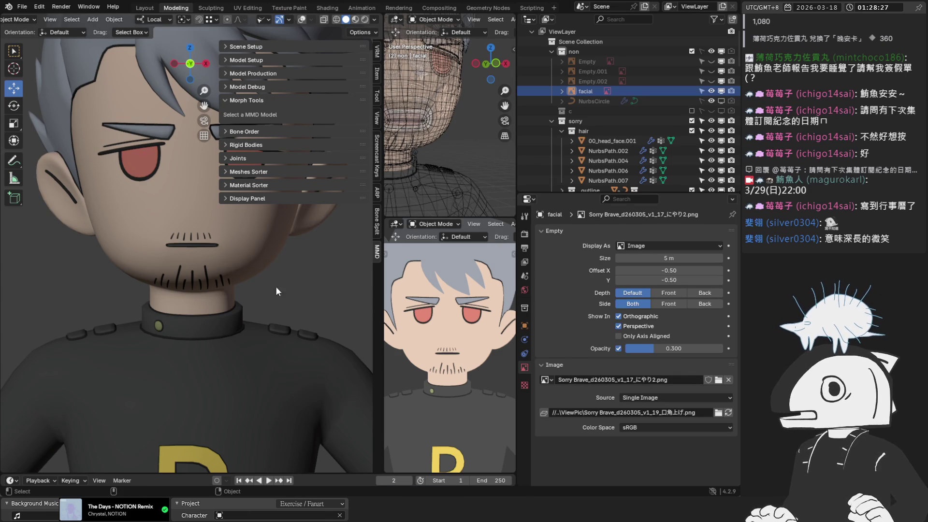
{"action": "left_click", "coordinate": [301, 20]}
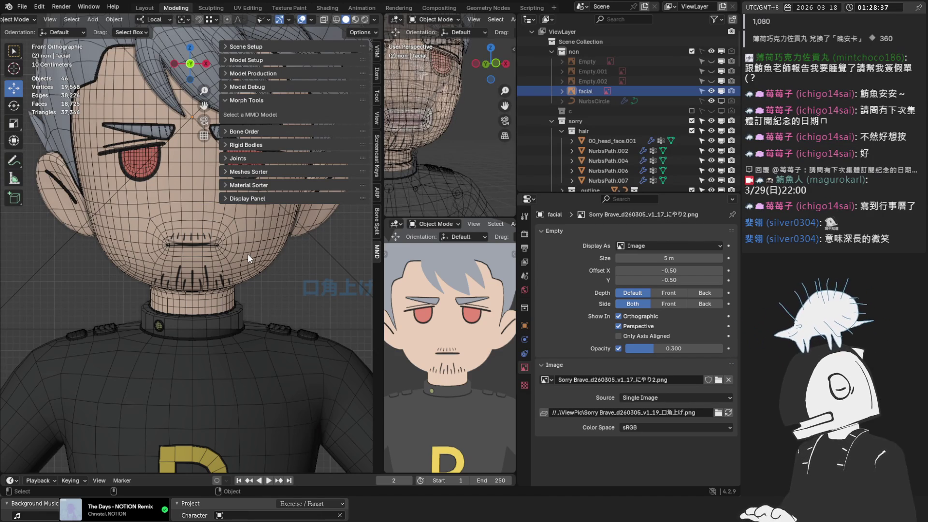
Save the .blend file again with Ctrl+S
{"action": "key", "text": "ctrl"}
{"action": "key", "text": "ctrl+s"}
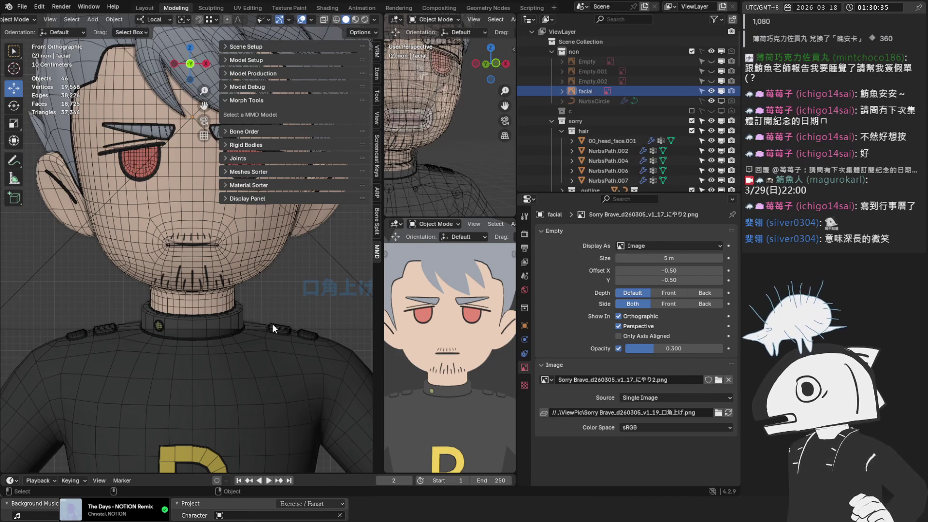
Save Sorry Brave_v0.1_d260317v1.blend, hide the MMD tools sidebar and centre the face
{"action": "scroll", "coordinate": [309, 297], "scroll_direction": "down", "scroll_amount": 3}
{"action": "key", "text": "ctrl+s"}
{"action": "scroll", "coordinate": [307, 288], "scroll_direction": "up", "scroll_amount": 4}
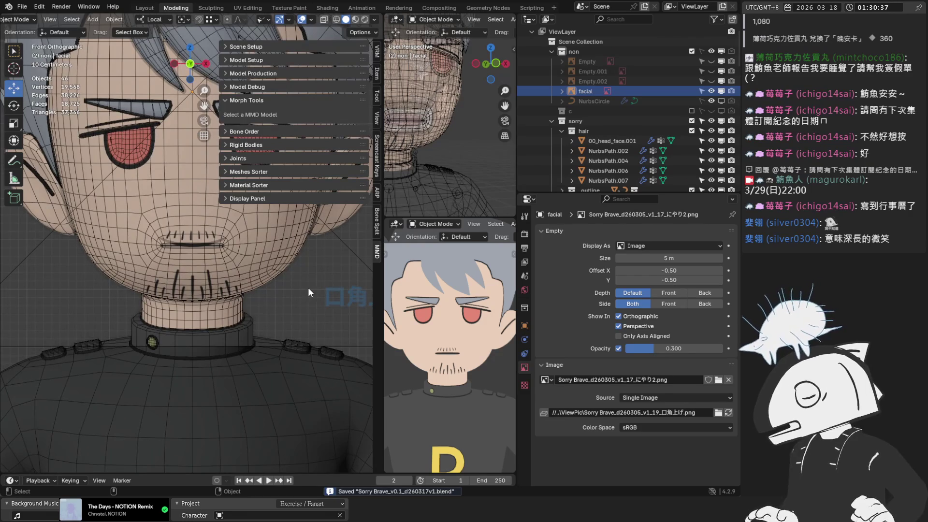
{"action": "key", "text": "n"}
{"action": "scroll", "coordinate": [308, 286], "scroll_direction": "down", "scroll_amount": 2}
{"action": "middle_click_drag", "start_coordinate": [319, 245], "coordinate": [299, 297], "text": "shift"}
{"action": "scroll", "coordinate": [298, 298], "scroll_direction": "up", "scroll_amount": 1}
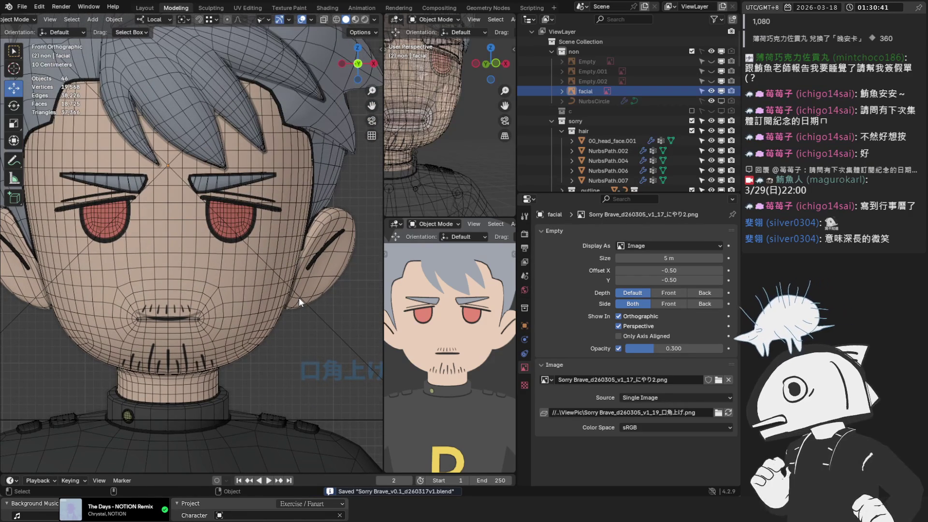